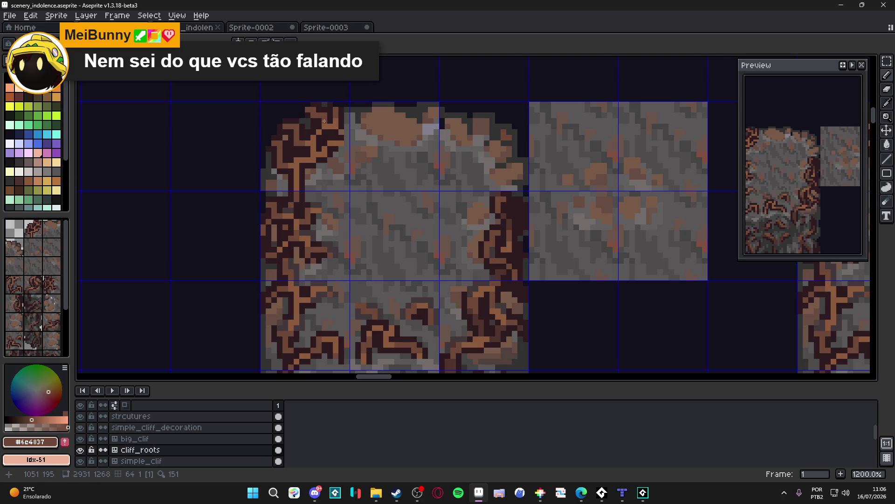
Step: Sample dark root browns along the cliff's left edge up close, then save the tileset
alt+click(282, 150)
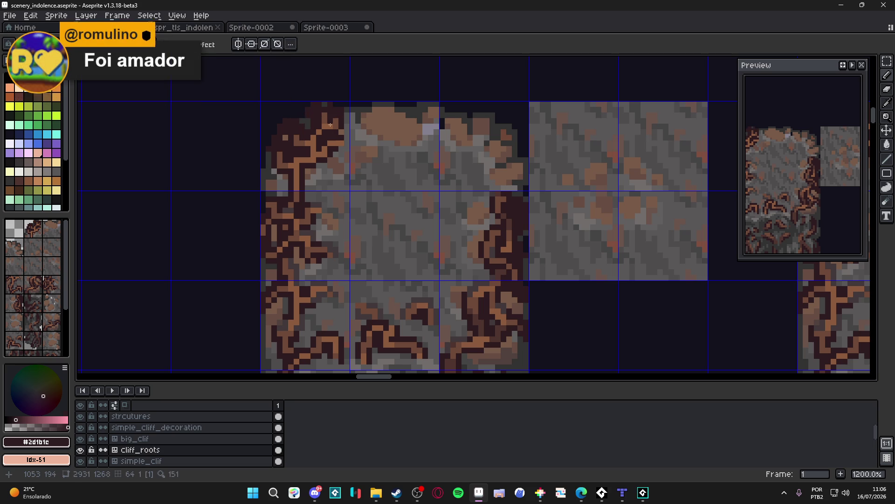
scroll(273, 148, down, 3)
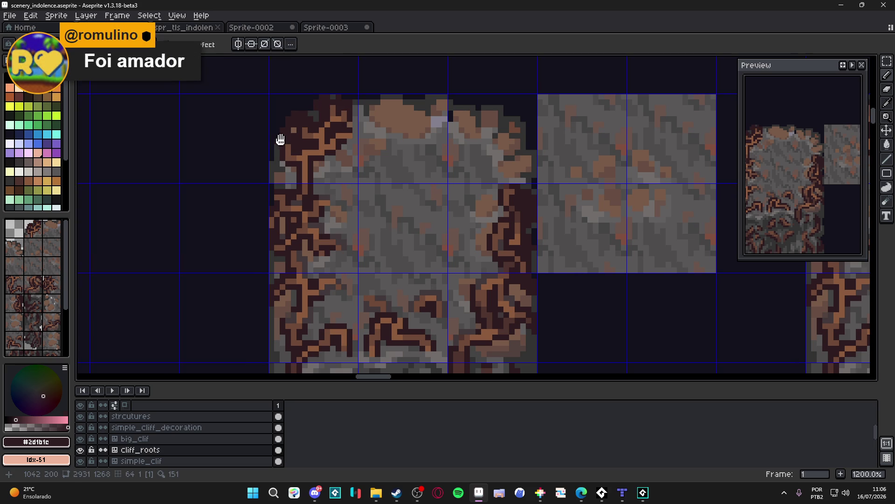
scroll(294, 179, down, 1)
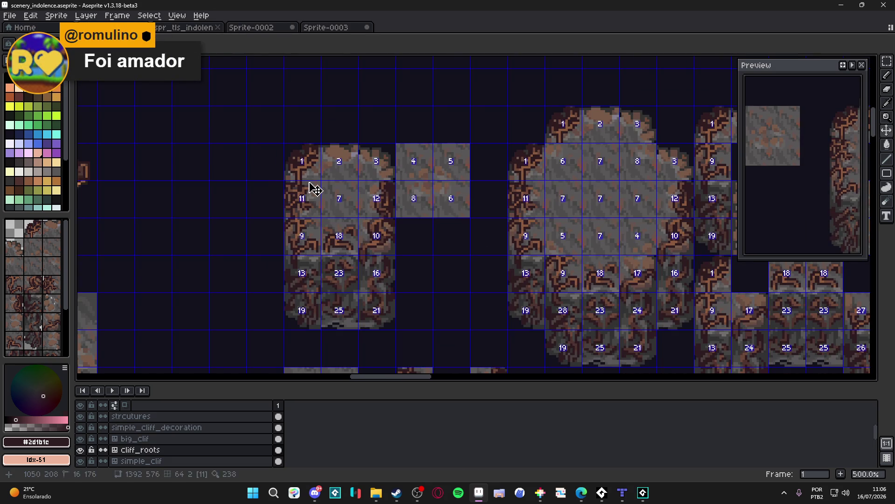
scroll(309, 186, down, 2)
scroll(323, 176, up, 9)
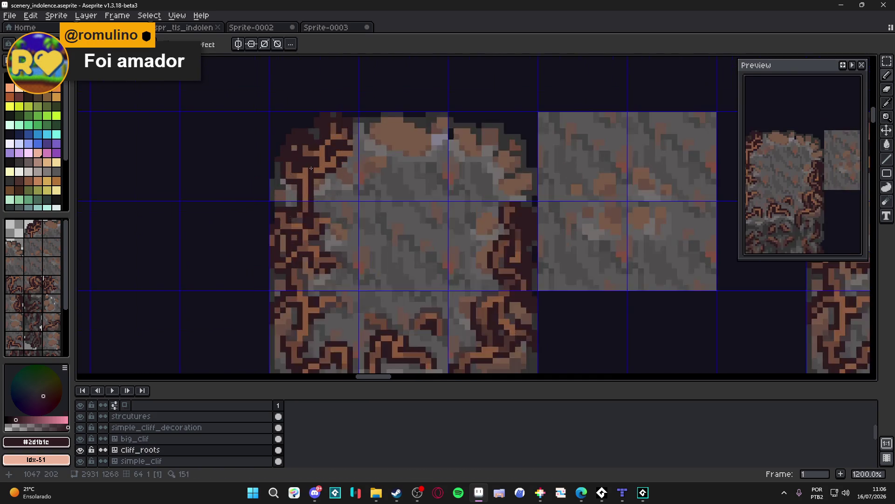
key(alt)
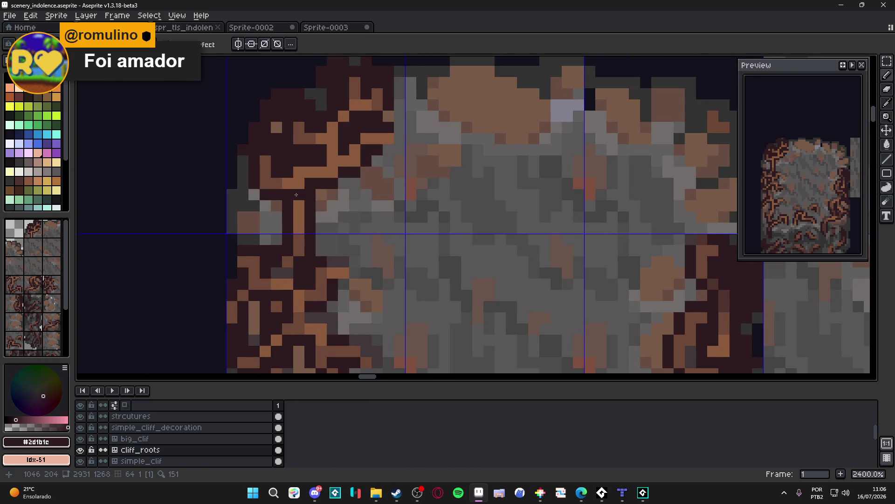
alt+click(285, 164)
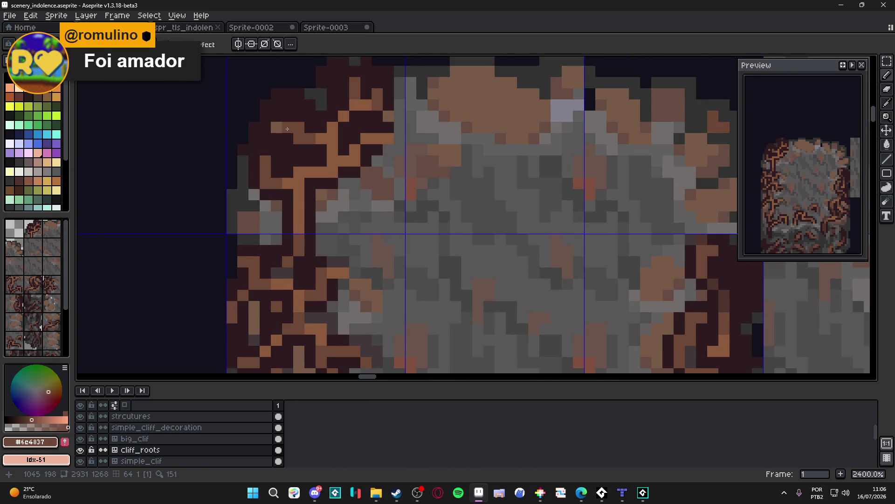
alt+click(277, 135)
scroll(276, 131, down, 3)
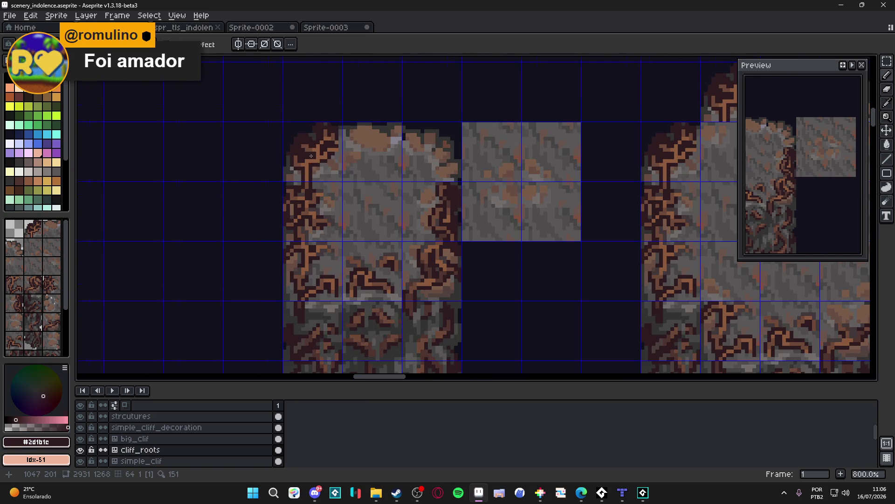
scroll(345, 148, up, 1)
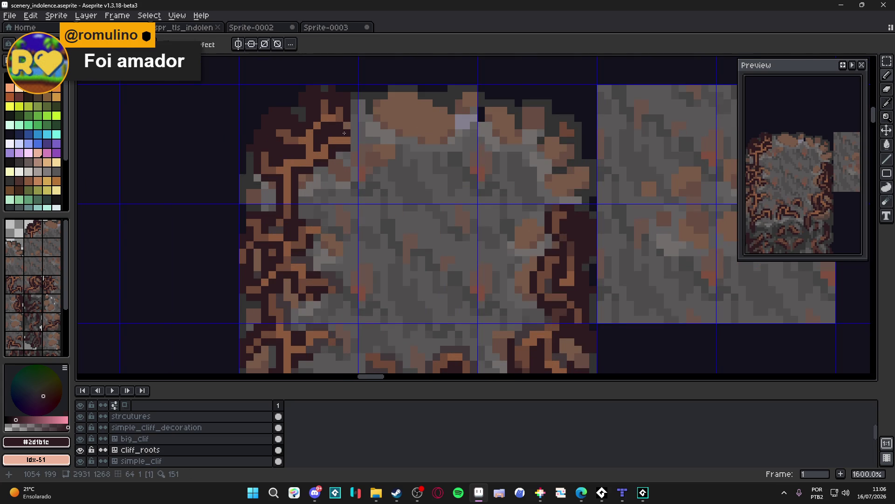
scroll(346, 133, down, 2)
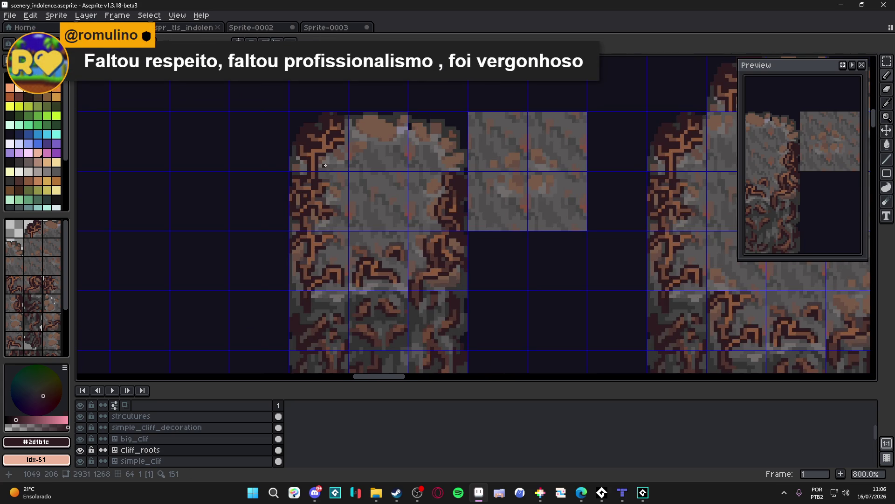
scroll(325, 165, up, 2)
key(ctrl+s)
Step: Sample the orange root, dark outline brown and grey rock colours, then save
scroll(325, 143, up, 1)
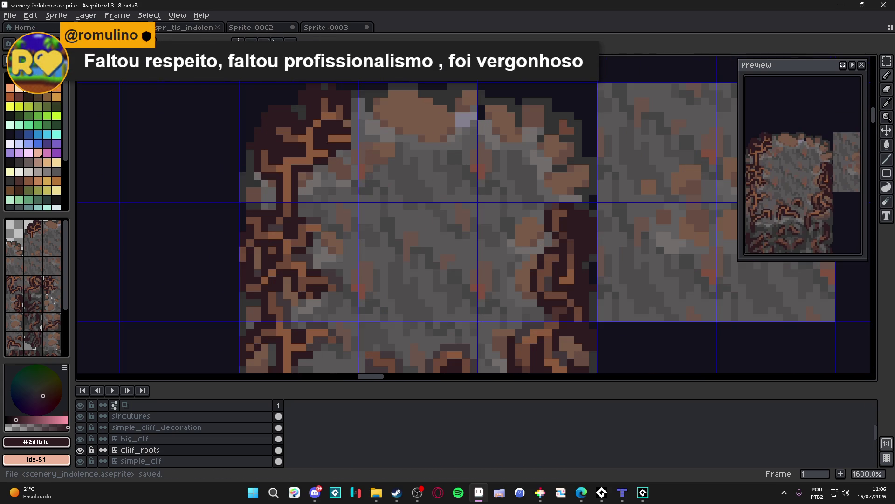
key(alt)
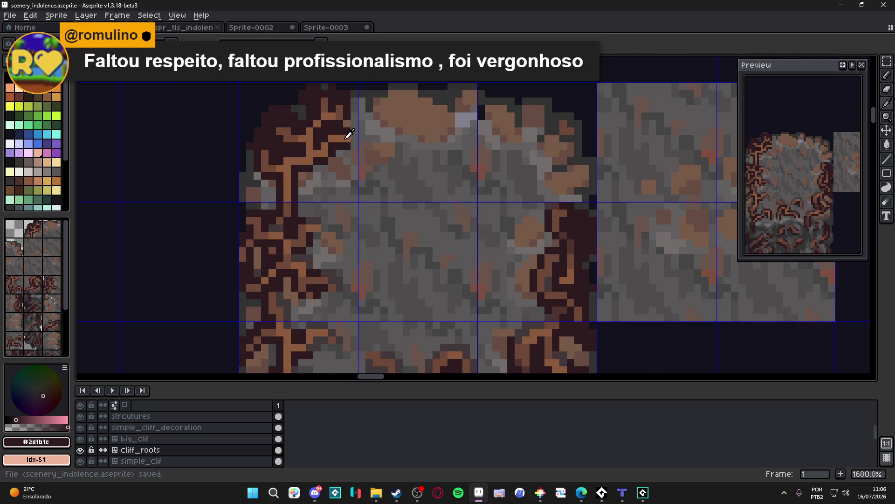
alt+click(347, 138)
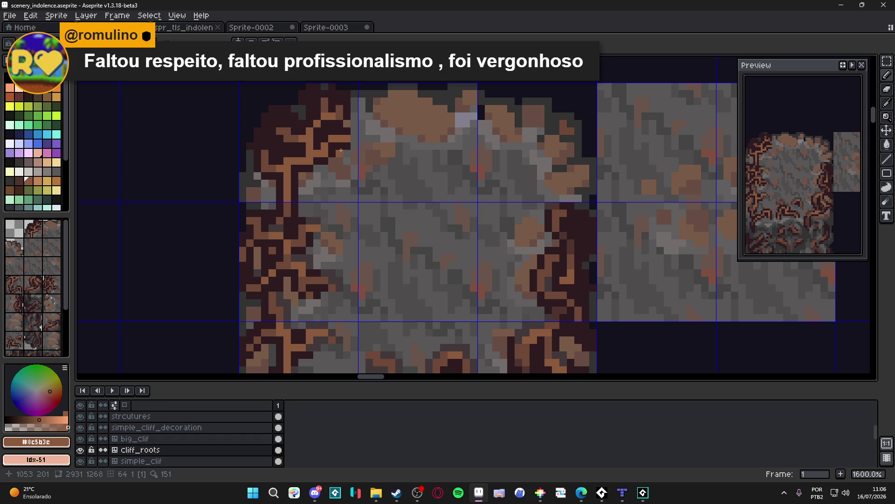
alt+click(345, 132)
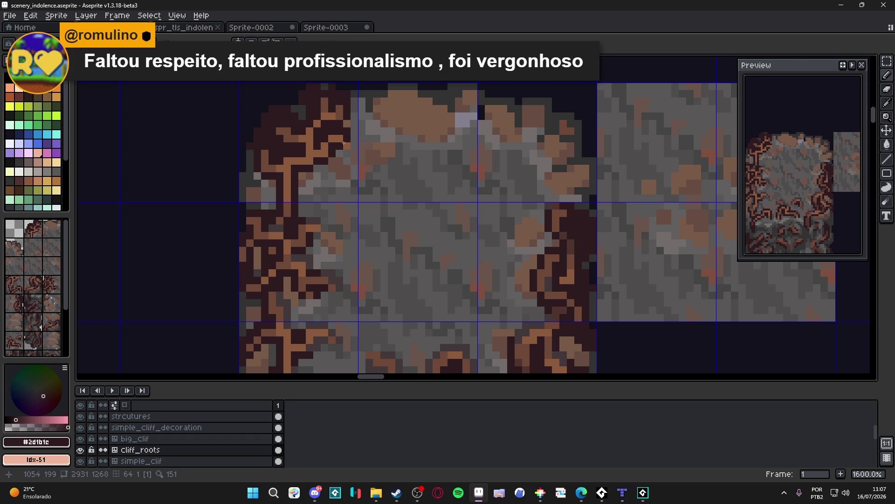
scroll(344, 139, down, 1)
scroll(343, 143, up, 1)
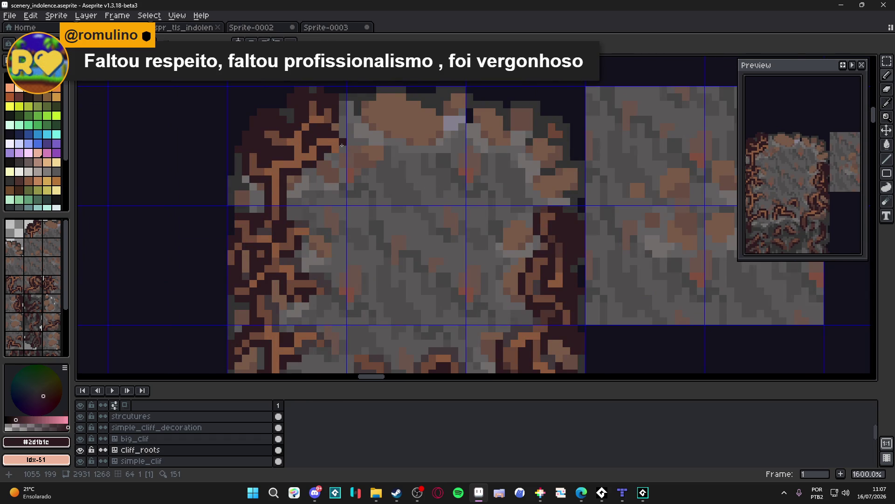
scroll(340, 175, up, 1)
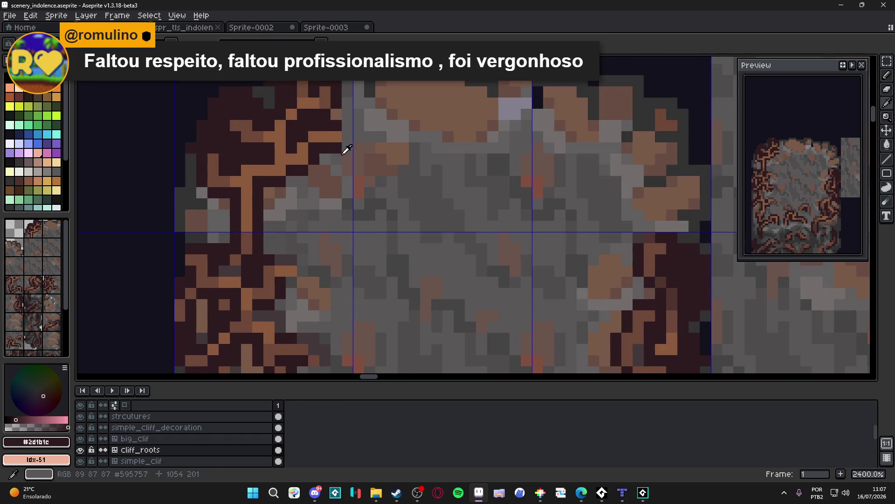
alt+click(335, 148)
scroll(334, 148, down, 5)
key(ctrl+s)
Step: Paint a root pixel in a darker brown, pick an even darker root brown, and save
scroll(343, 160, up, 3)
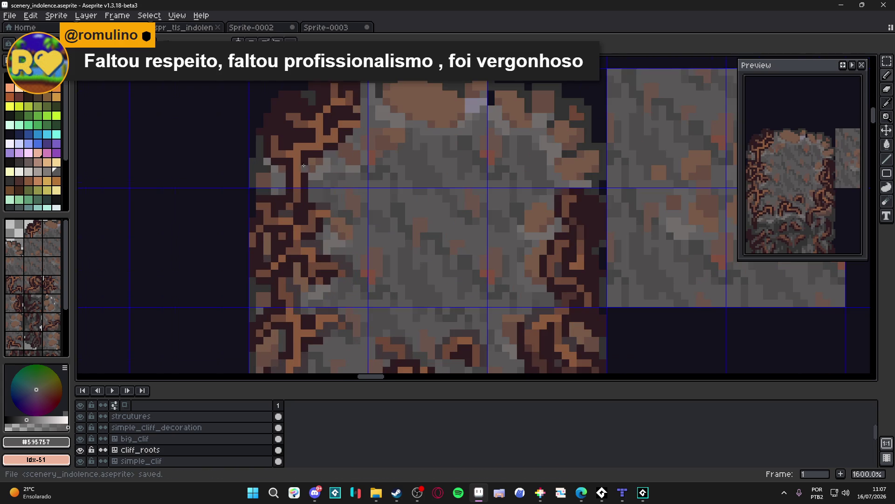
alt+click(279, 149)
click(301, 150)
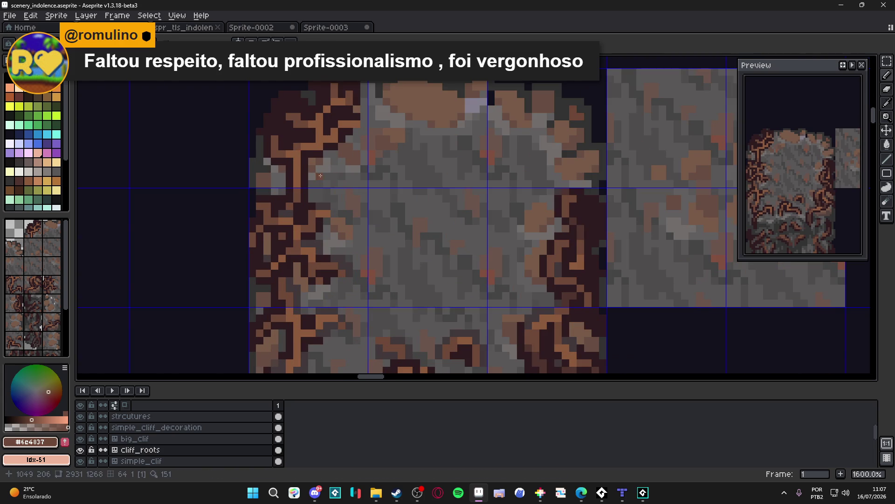
scroll(328, 187, down, 2)
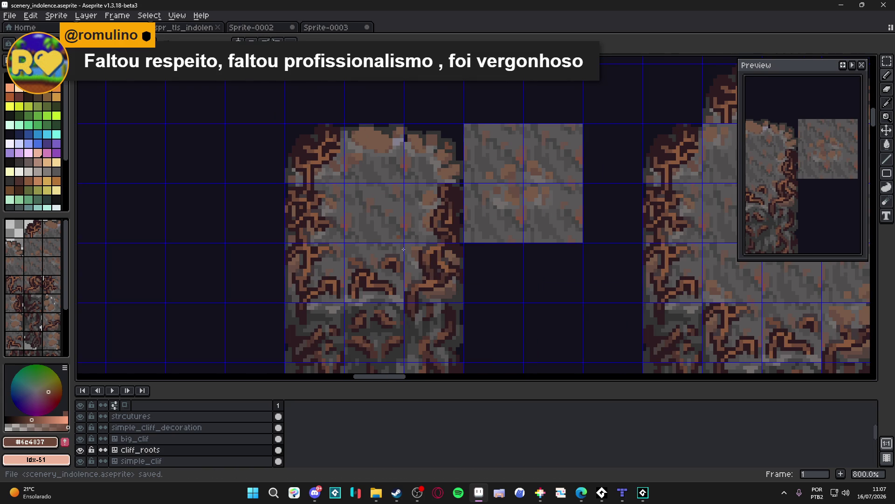
scroll(396, 235, up, 2)
alt+click(418, 279)
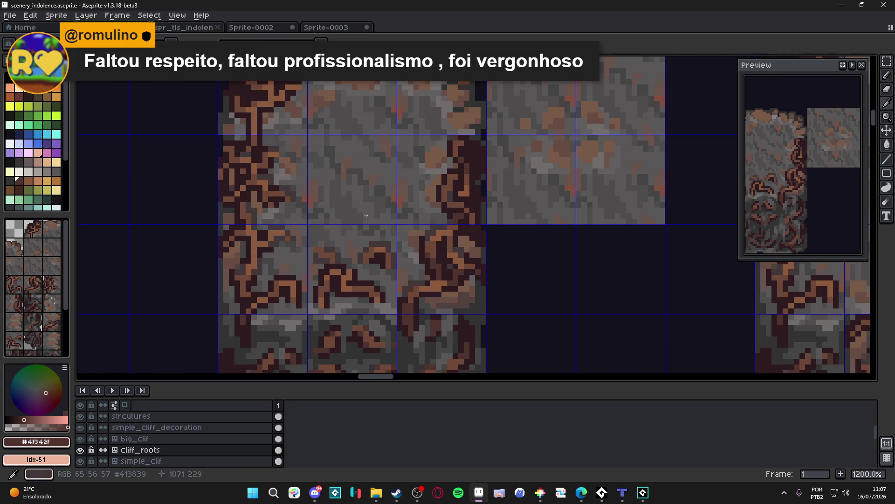
scroll(252, 78, up, 1)
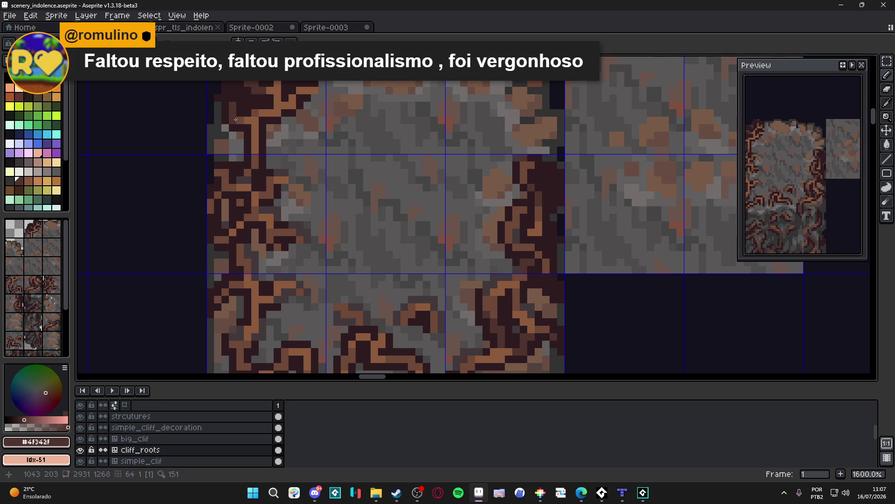
scroll(280, 96, up, 2)
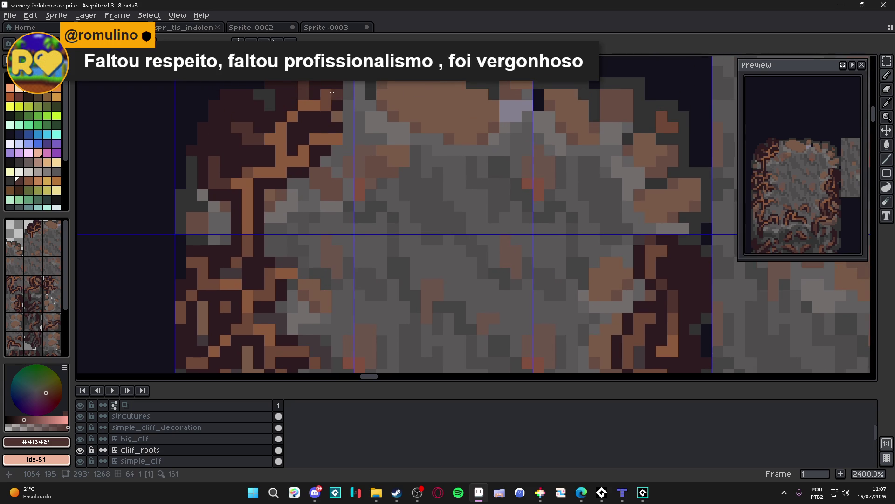
scroll(312, 154, down, 5)
key(ctrl+s)
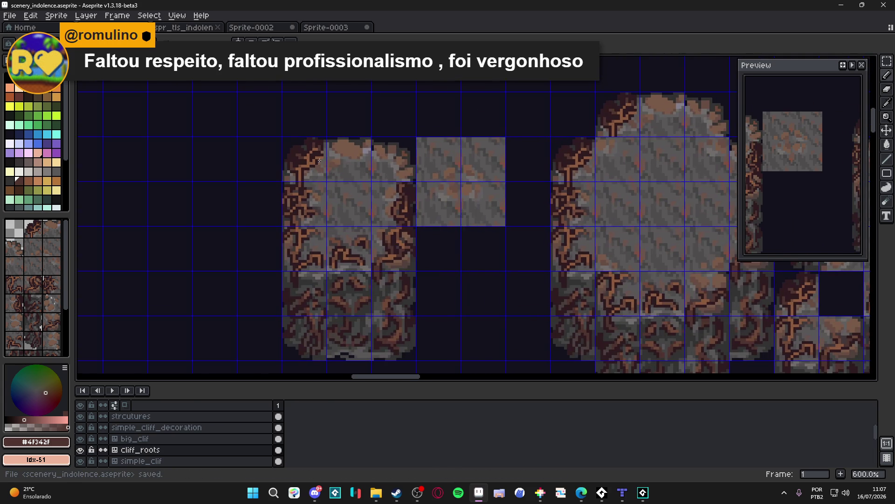
Step: Darken the orange root strand on the left edge with the mid root brown
scroll(315, 166, up, 2)
alt+click(292, 226)
scroll(299, 134, up, 1)
scroll(299, 134, up, 1)
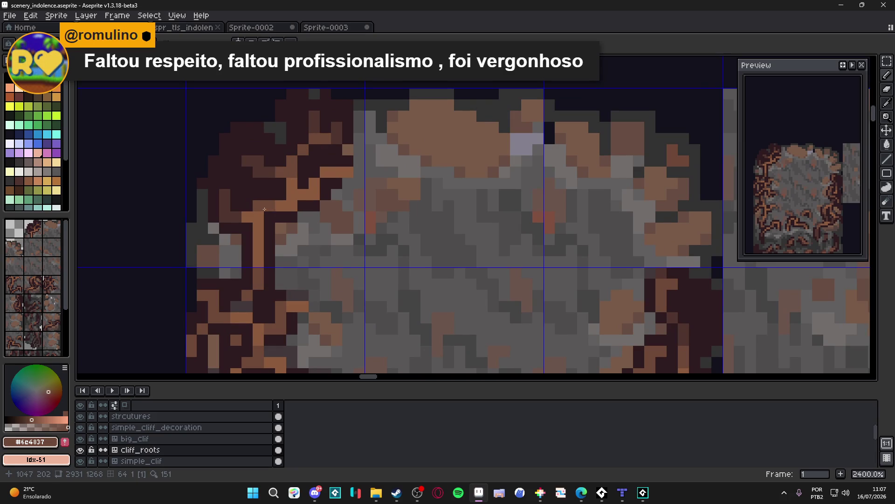
drag(255, 220, 261, 216)
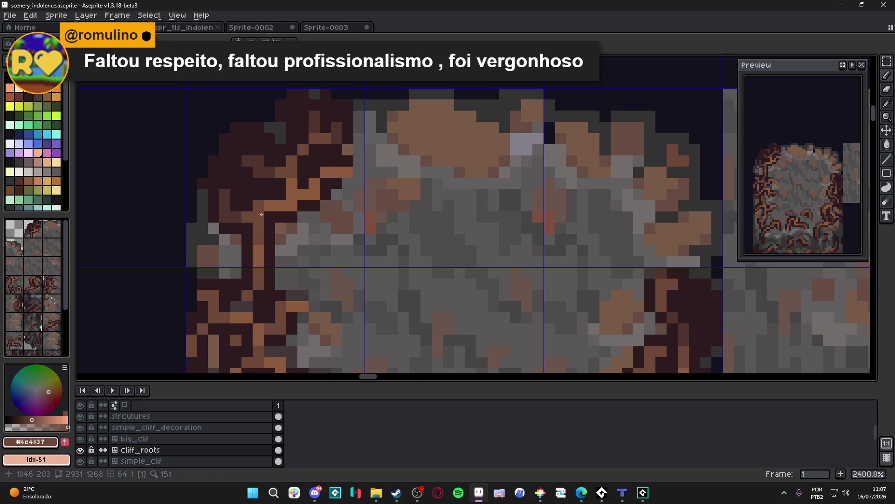
Step: Zoom out to review and pan across the whole cliff tileset, saving, then zoom back in
key(3)
key(ctrl+s)
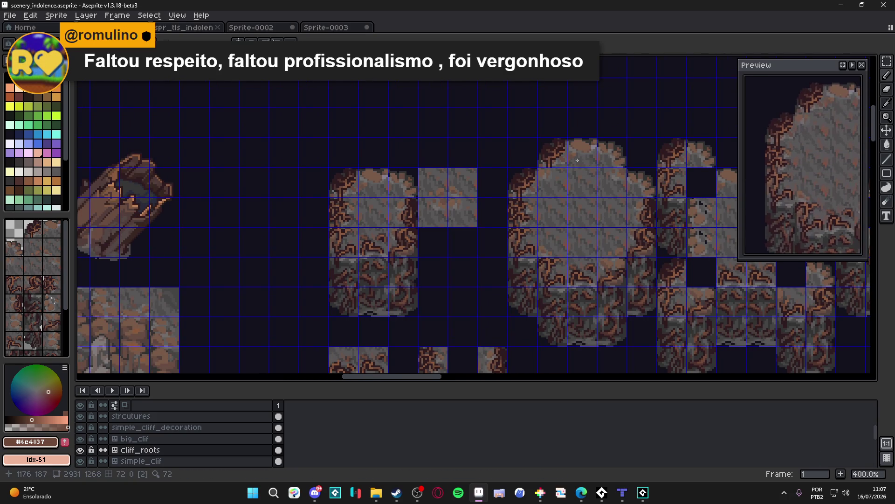
drag(556, 168, 457, 209)
drag(392, 223, 394, 200)
key(ctrl+s)
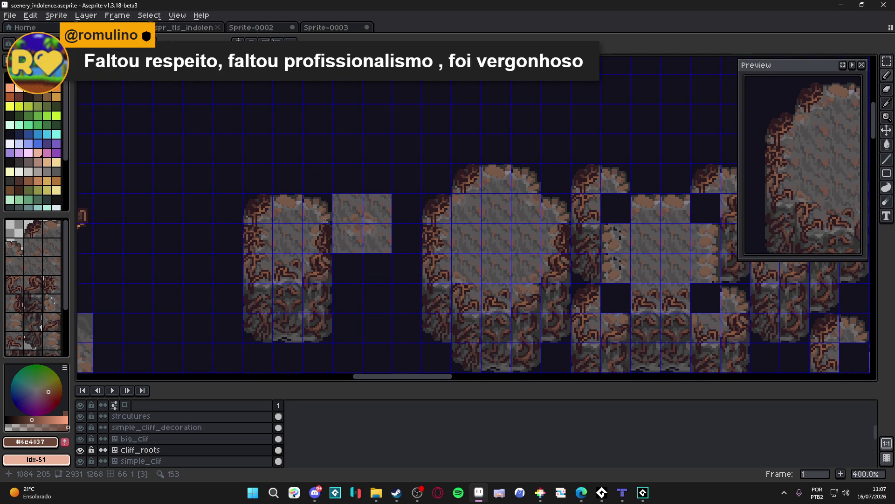
drag(317, 220, 330, 184)
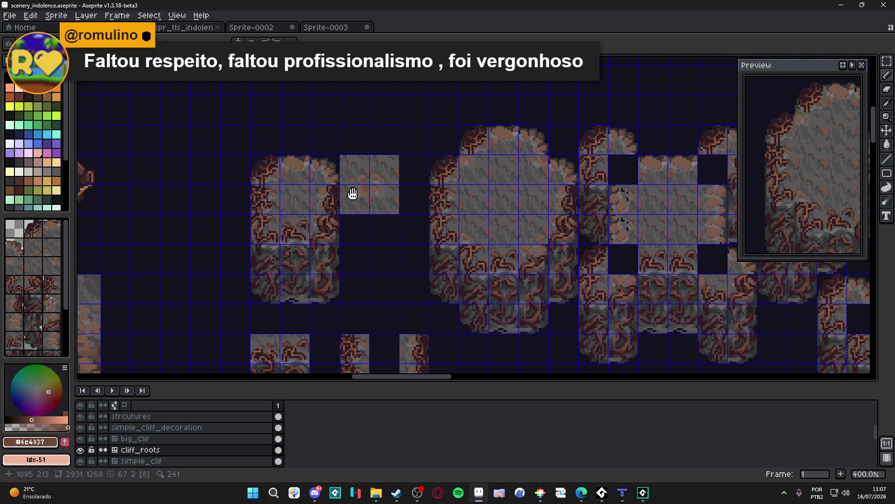
scroll(318, 178, up, 1)
scroll(282, 175, up, 7)
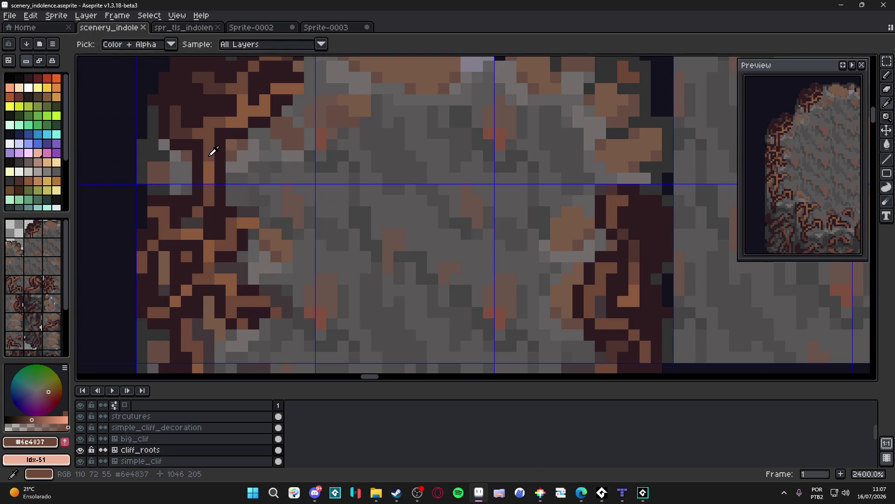
Step: Sample dark root #2d1b1c and gray rock #323232 at the root edge, then save
mouse_move(219, 155)
mouse_down()
mouse_move(233, 149)
mouse_move(295, 207)
mouse_up()
key(ctrl+s)
scroll(232, 148, down, 3)
scroll(289, 207, up, 3)
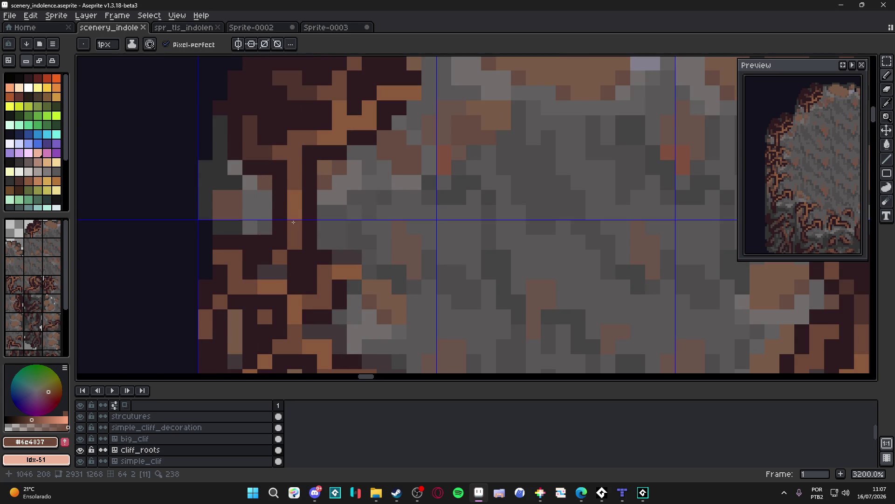
scroll(292, 226, down, 3)
scroll(267, 188, up, 1)
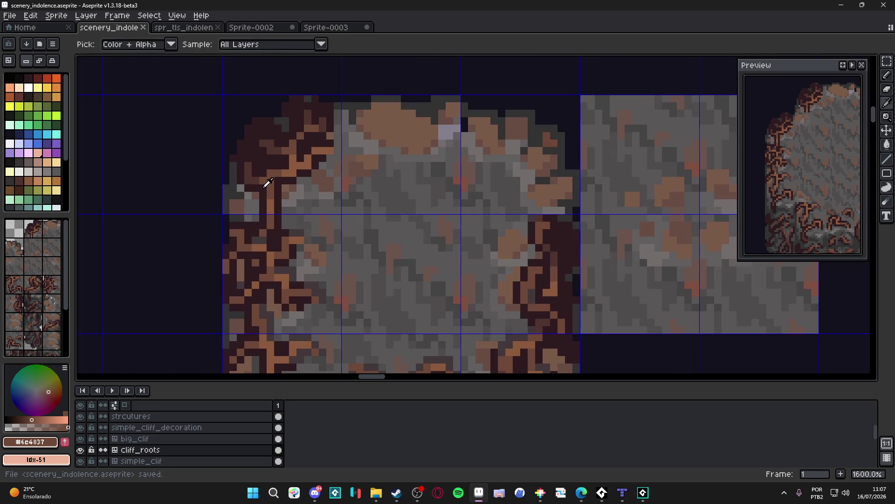
alt+click(267, 187)
scroll(267, 188, down, 2)
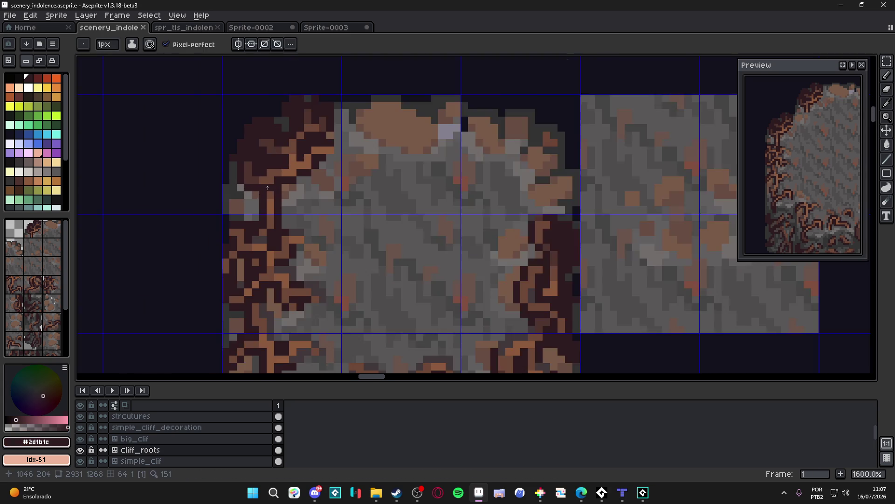
scroll(269, 191, up, 3)
alt+click(248, 189)
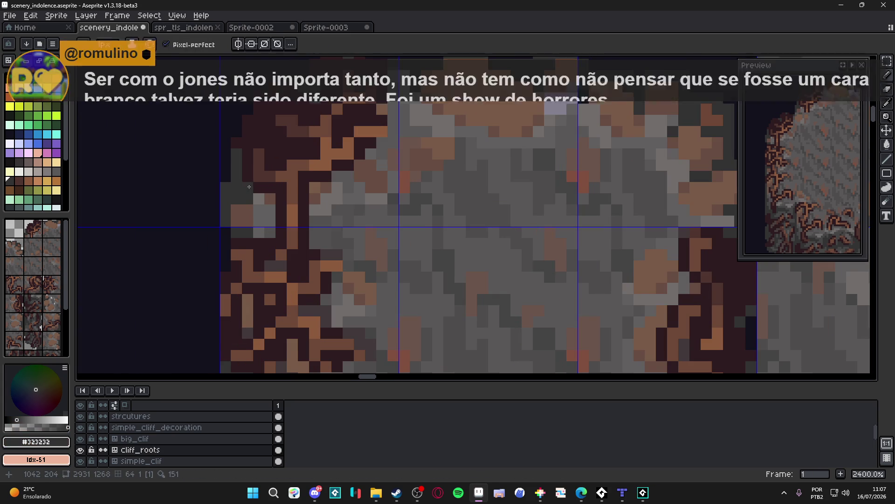
scroll(294, 201, down, 5)
key(ctrl+s)
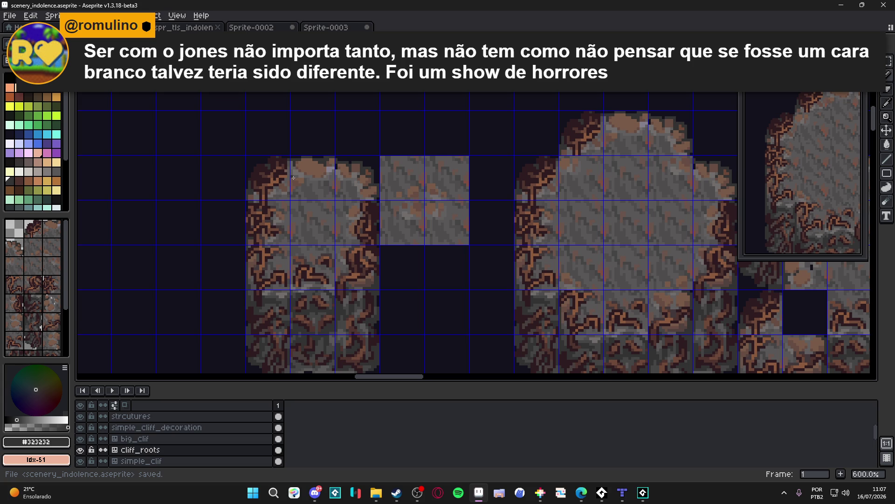
drag(295, 182, 277, 178)
key(ctrl+s)
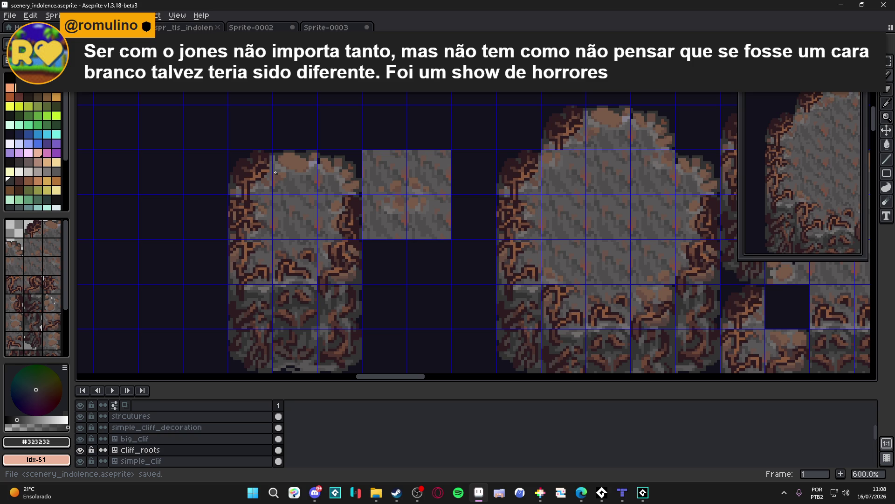
Step: Select a few pixels at the root edge, then deselect and return to the Pencil
key(m)
scroll(275, 172, up, 4)
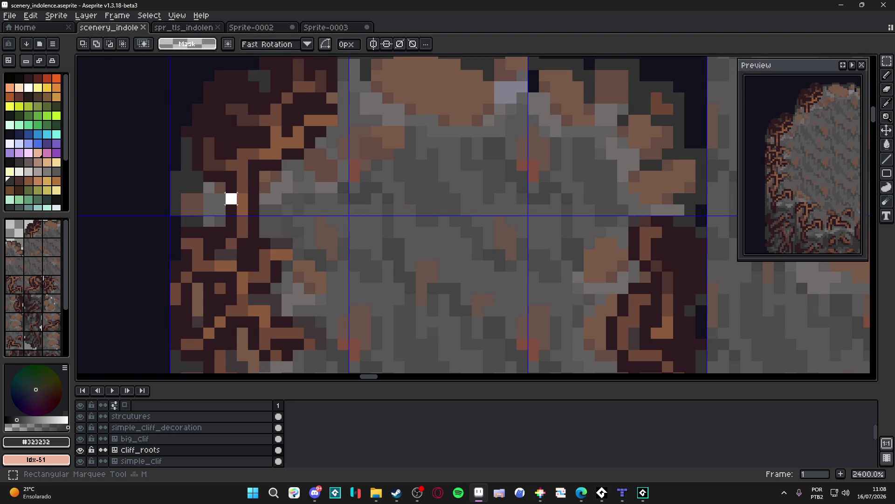
mouse_move(221, 187)
mouse_down()
mouse_move(259, 205)
mouse_move(252, 219)
mouse_up()
key(ctrl+d)
key(b)
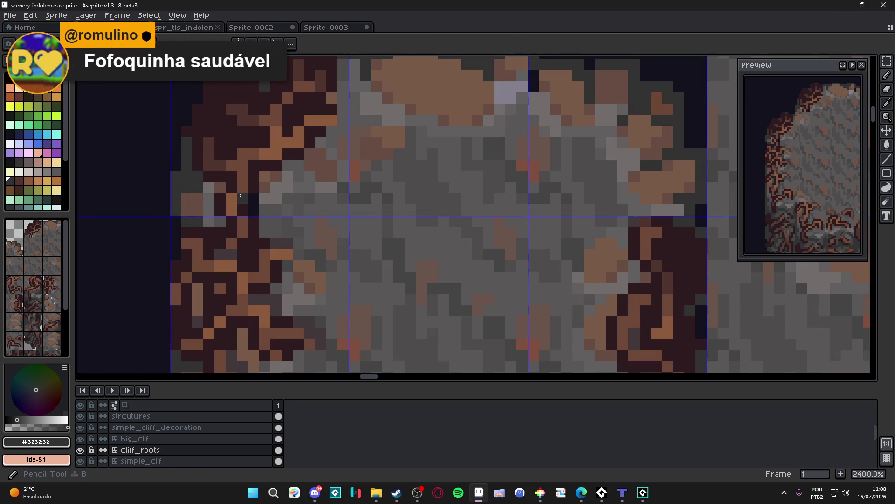
Step: Fix root-edge pixels with dark root #2d1b1c and gray rock #525050, saving twice
alt+click(242, 185)
alt+click(221, 186)
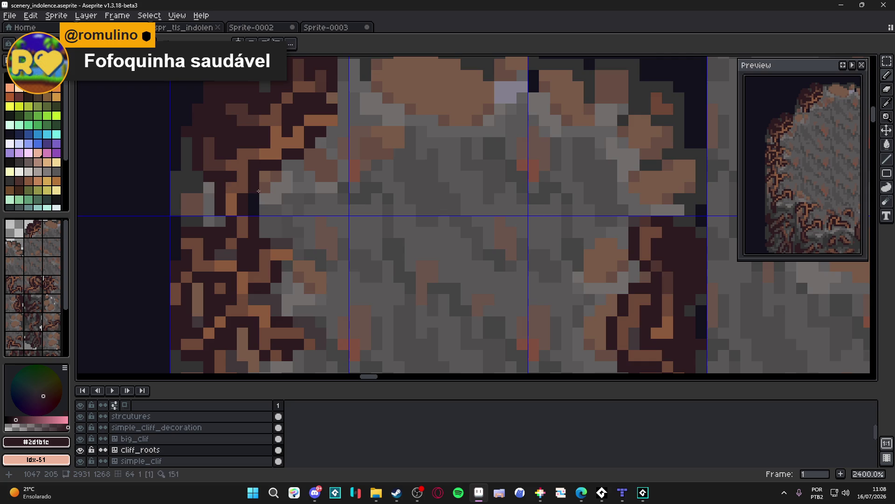
scroll(253, 190, down, 2)
scroll(275, 202, up, 3)
alt+click(276, 202)
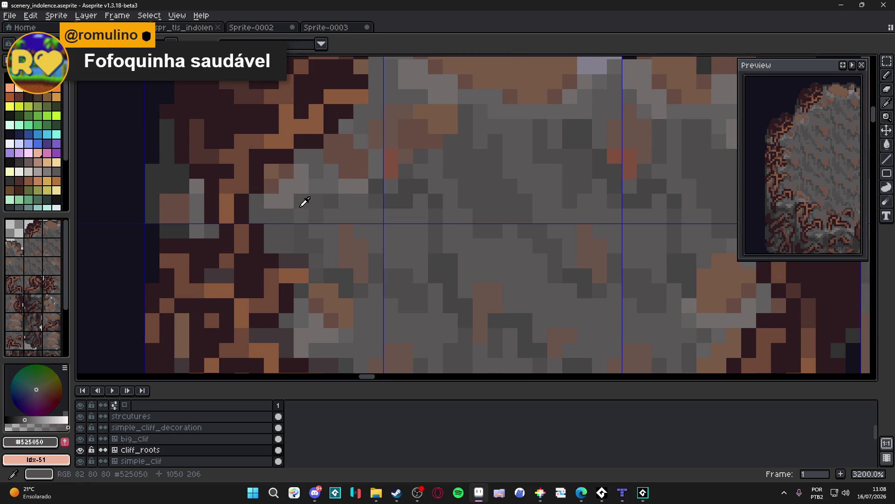
scroll(295, 206, down, 3)
key(ctrl+s)
scroll(295, 205, down, 1)
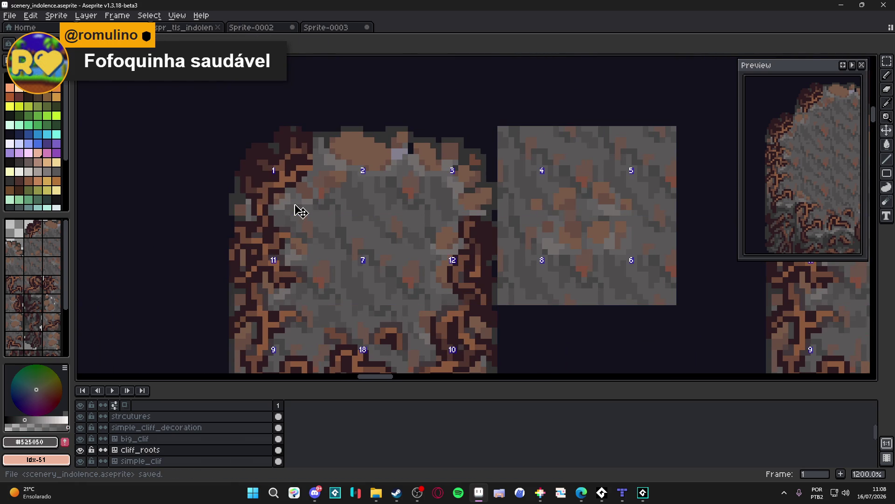
scroll(299, 212, up, 3)
alt+click(274, 214)
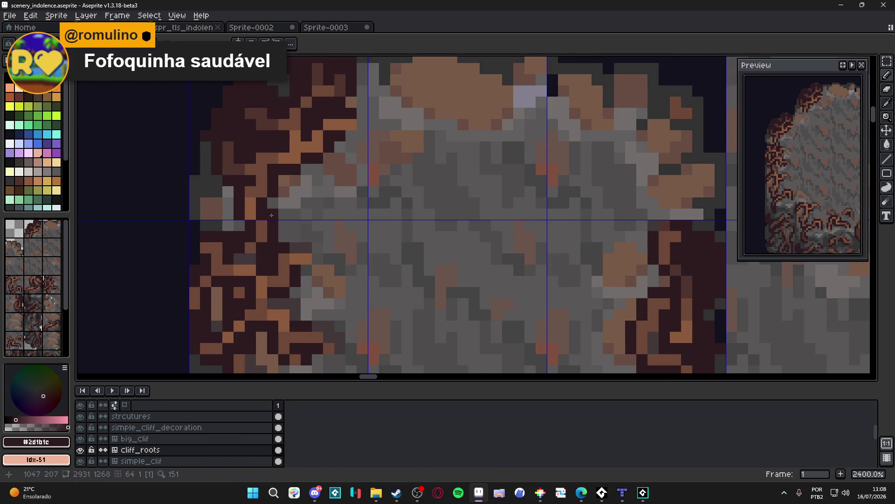
scroll(272, 215, down, 5)
key(ctrl+s)
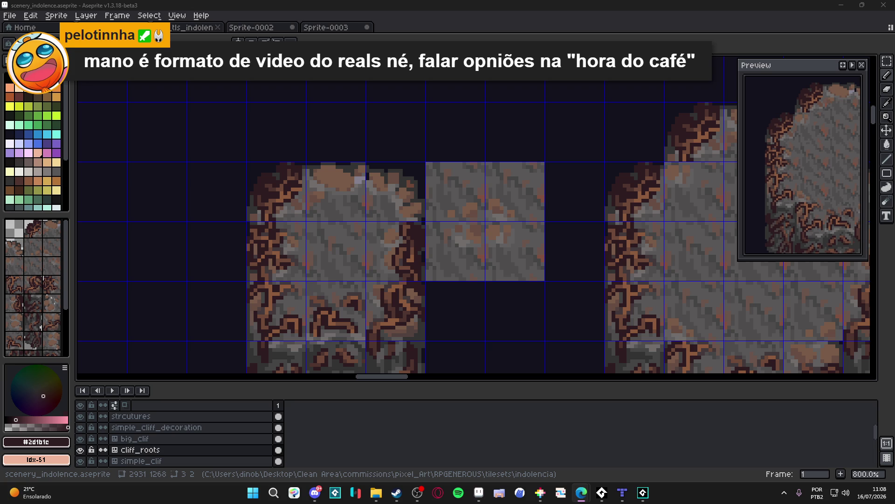
scroll(355, 201, down, 2)
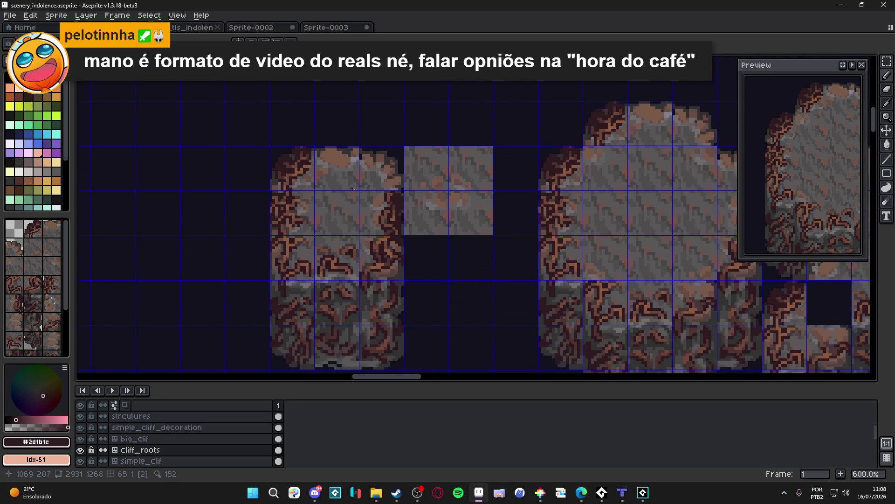
Step: Draw an orange-brown #8c5b3e root branch diagonally into the gray rock
drag(355, 201, 327, 193)
key(ctrl+s)
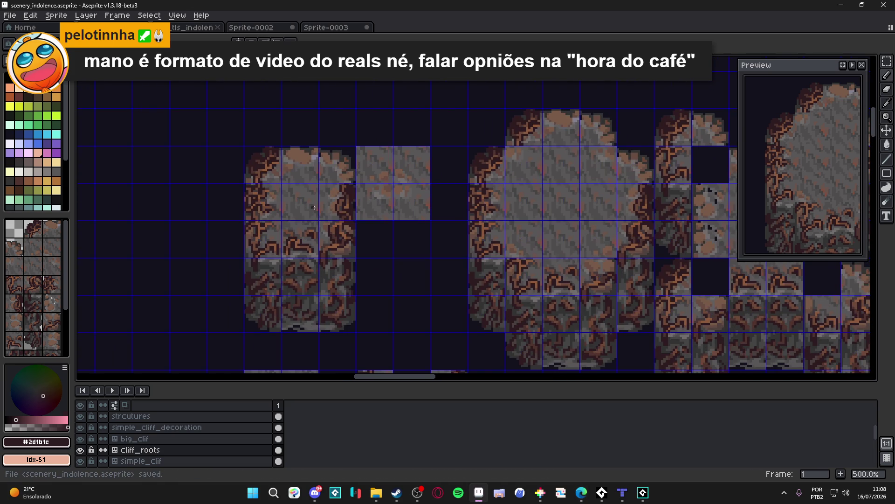
scroll(483, 198, up, 5)
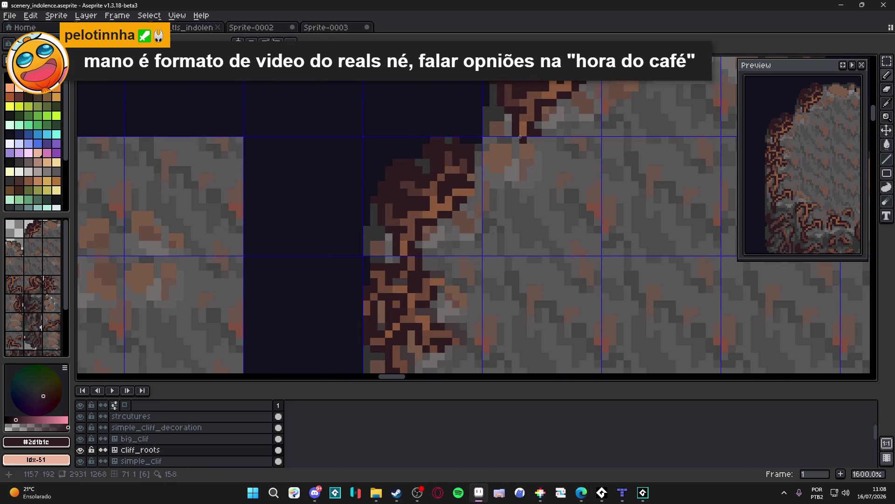
alt+click(523, 135)
drag(523, 136, 494, 182)
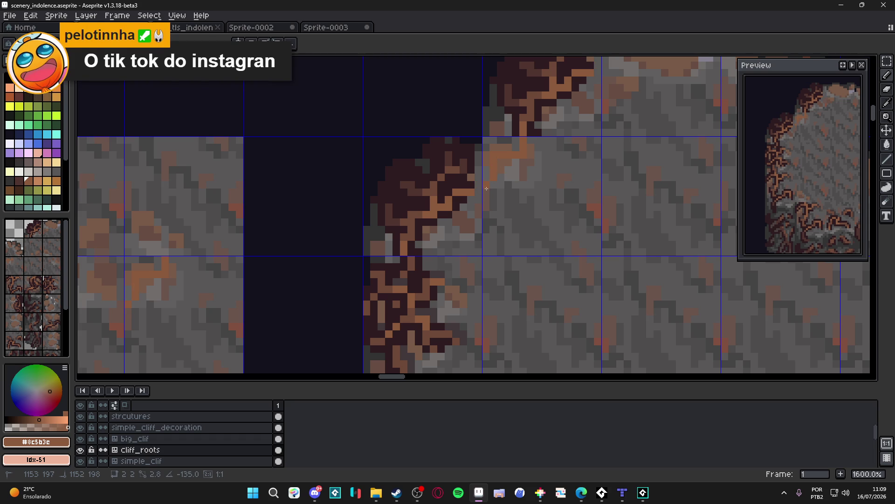
Step: Edge the new branch with dark brown #2d1b1c and #8c5b3e pixels, then save
alt+click(479, 185)
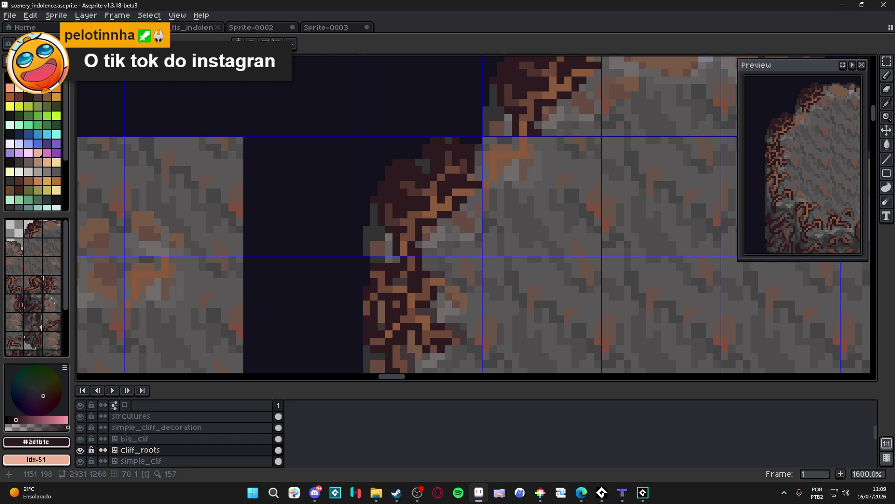
alt+click(472, 188)
click(479, 191)
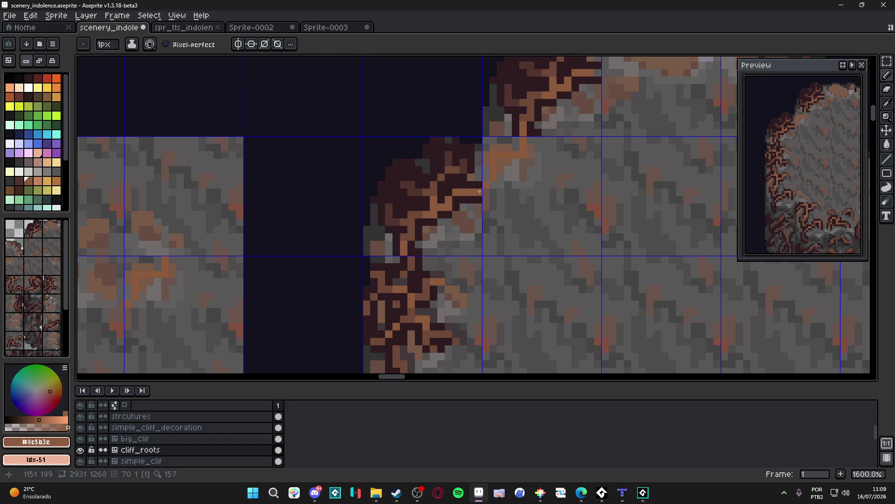
mouse_move(479, 191)
mouse_down()
mouse_move(470, 202)
mouse_move(492, 189)
mouse_move(492, 173)
mouse_up()
alt+click(470, 202)
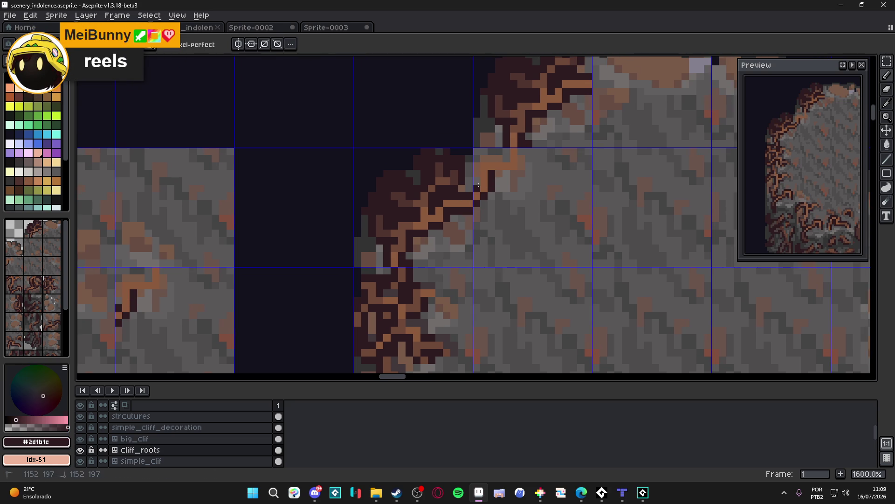
scroll(478, 185, down, 7)
key(ctrl+s)
scroll(436, 237, up, 2)
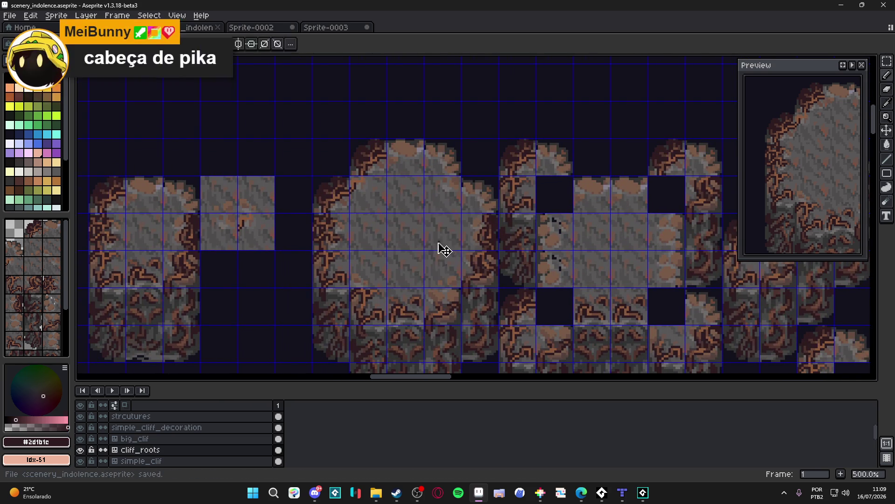
scroll(439, 242, down, 2)
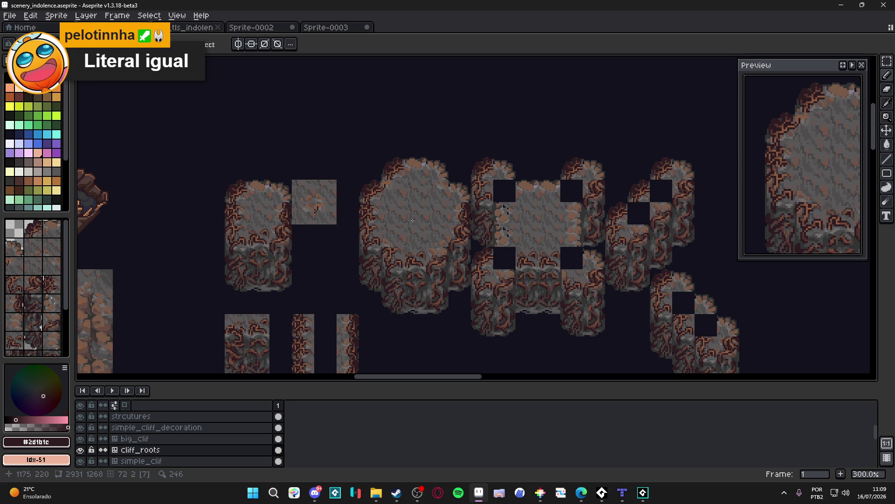
Step: Draw a dark stroke along the root corner, sample #525050 and #2d1b1c, then save
scroll(376, 213, up, 8)
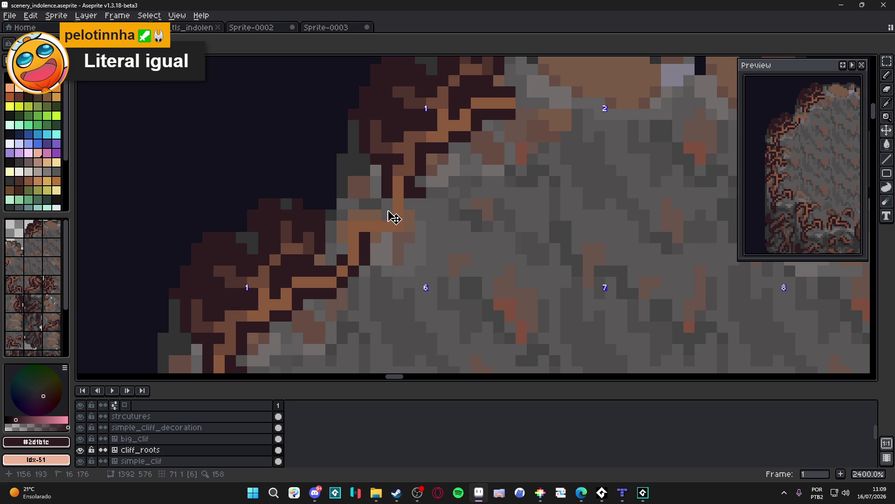
key(m)
click(391, 209)
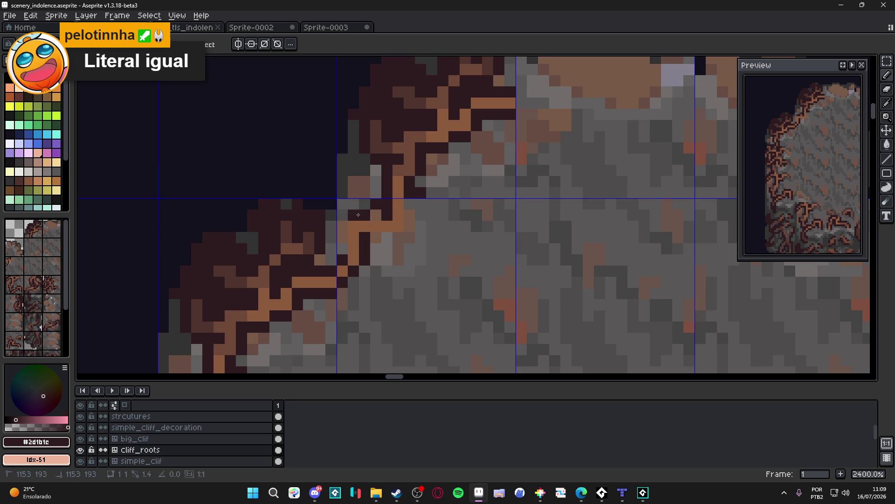
mouse_move(382, 209)
mouse_down()
mouse_move(359, 215)
mouse_move(343, 247)
mouse_move(399, 237)
mouse_move(409, 207)
mouse_up()
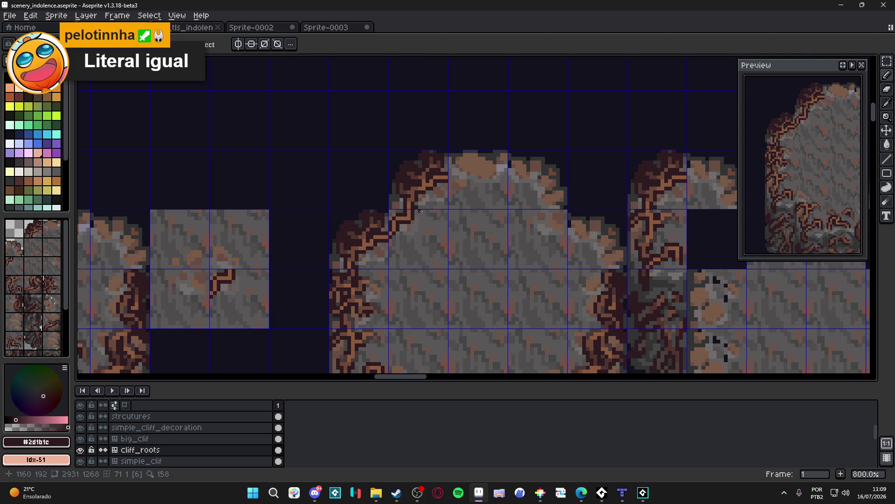
scroll(418, 216, up, 2)
alt+click(413, 229)
scroll(406, 240, down, 2)
scroll(406, 240, down, 2)
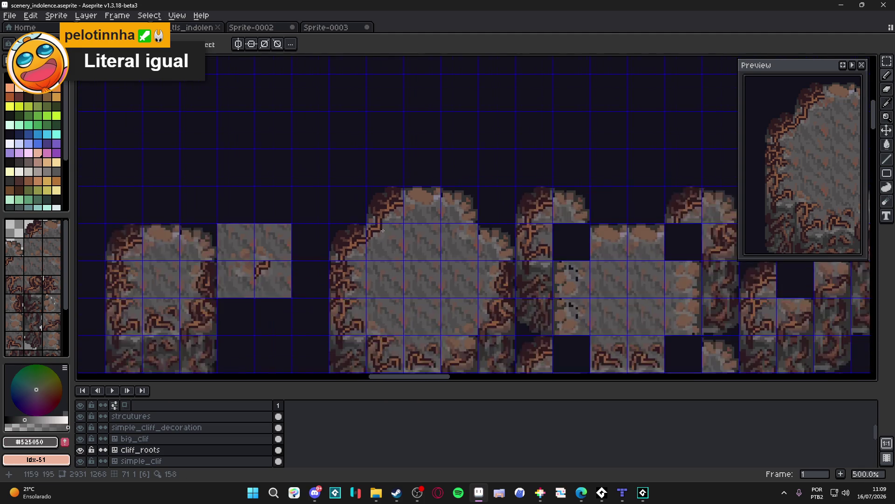
scroll(360, 221, up, 6)
alt+click(359, 219)
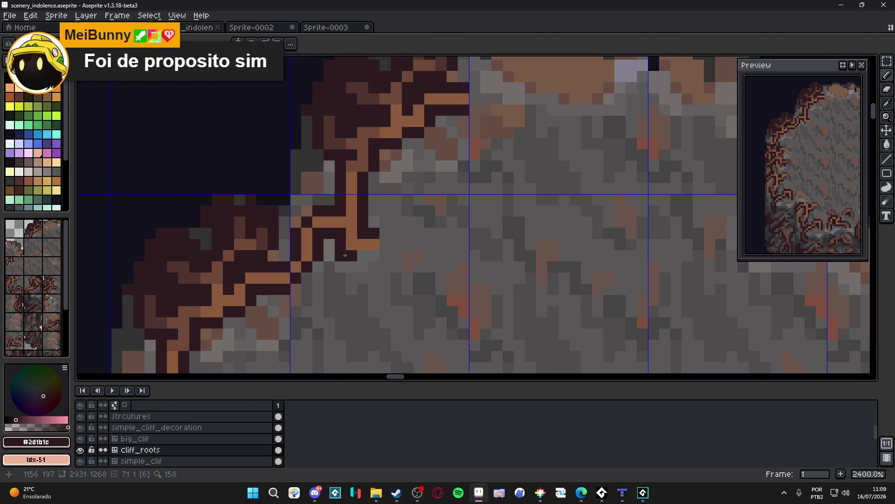
scroll(394, 230, down, 2)
key(ctrl+s)
Step: Repaint a stray root pixel with shadow colour #413839 and save
scroll(394, 230, down, 1)
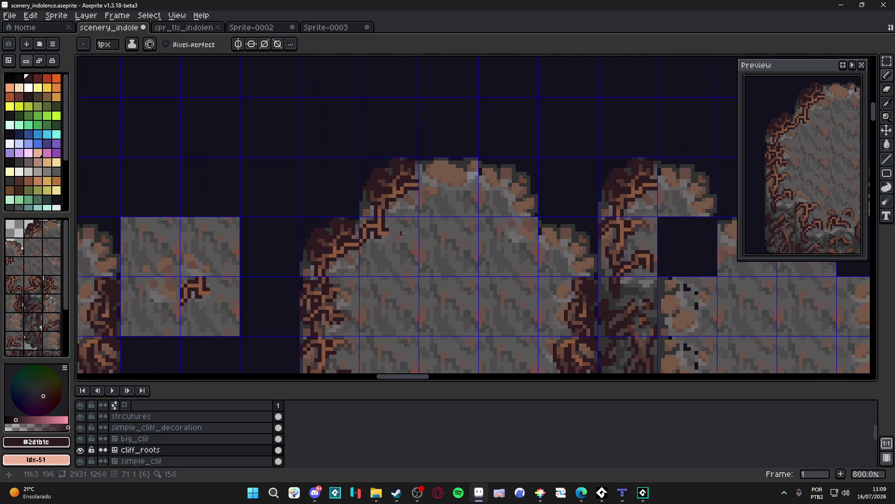
scroll(398, 280, down, 1)
scroll(403, 334, up, 1)
scroll(403, 335, up, 3)
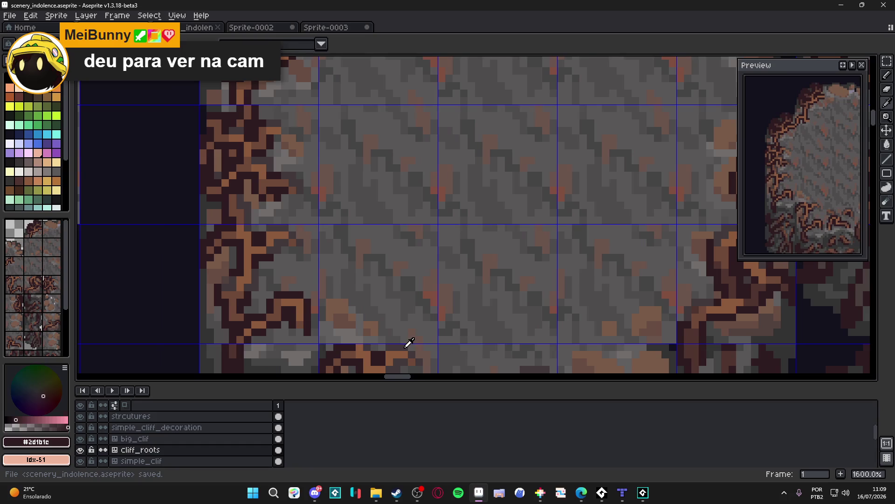
alt+click(407, 344)
scroll(408, 343, down, 3)
scroll(394, 236, up, 1)
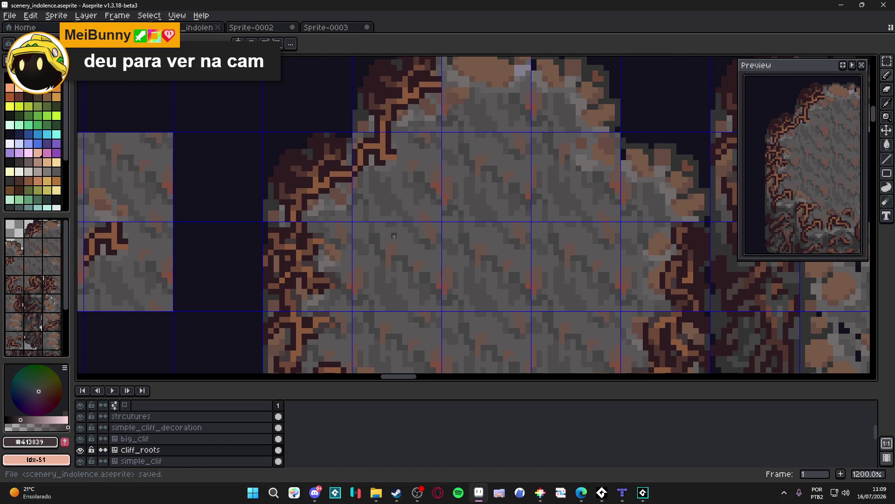
scroll(383, 183, up, 3)
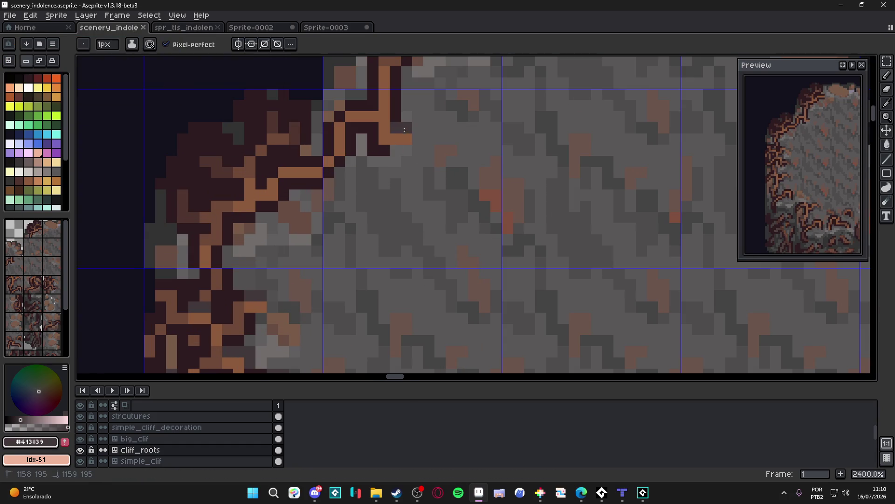
drag(384, 149, 374, 149)
scroll(423, 224, down, 6)
key(ctrl+s)
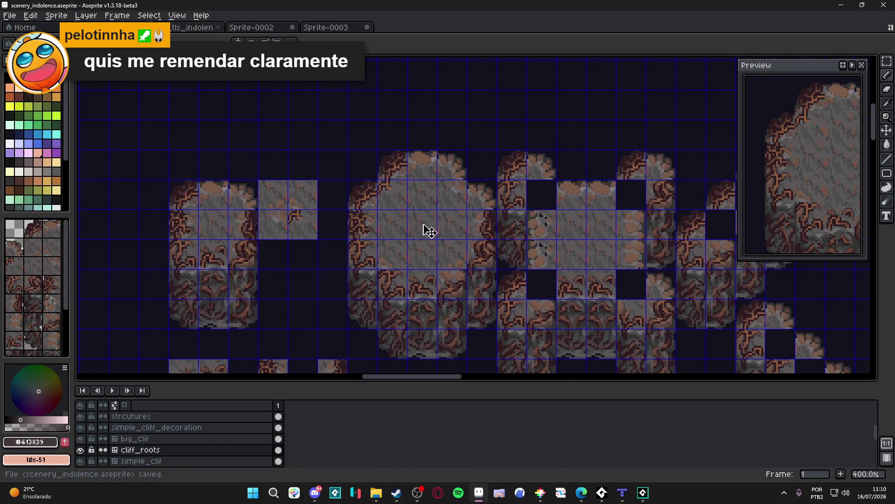
Step: Recolour the orange root pixels with the sampled brown root colour and save
scroll(385, 191, up, 1)
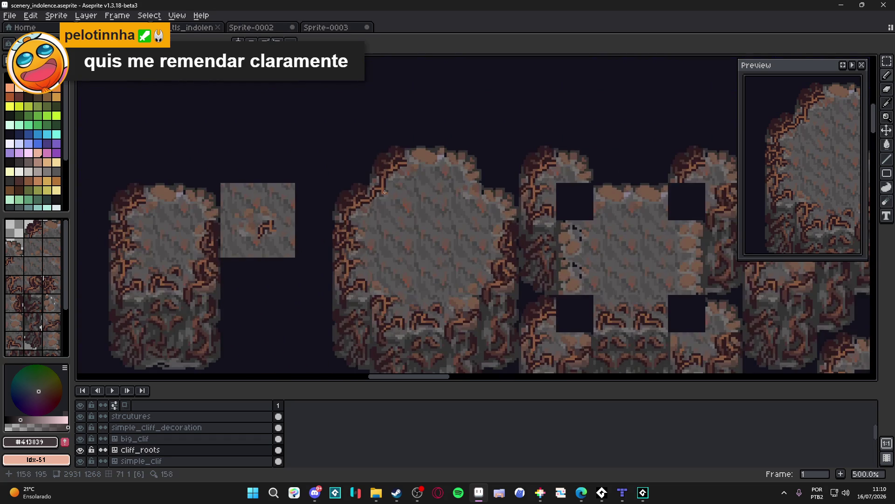
scroll(385, 192, up, 4)
scroll(380, 178, up, 1)
alt+click(380, 176)
click(406, 174)
drag(406, 167, 406, 159)
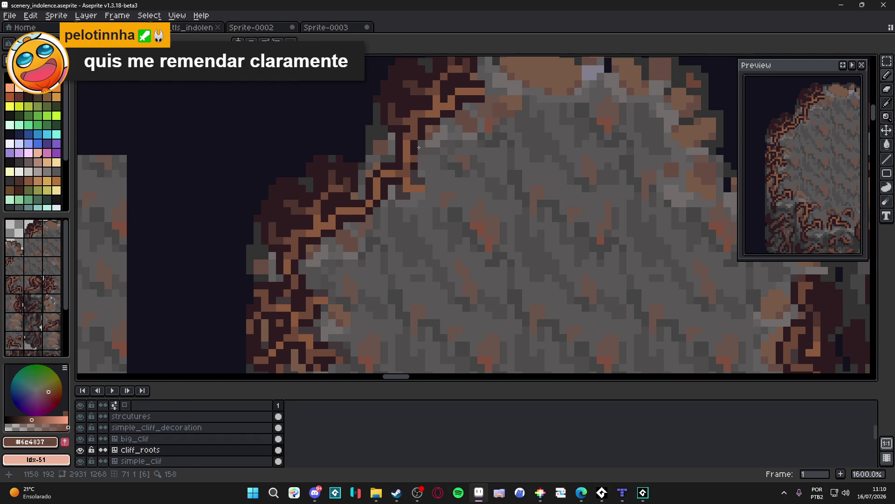
scroll(404, 155, down, 6)
key(ctrl+s)
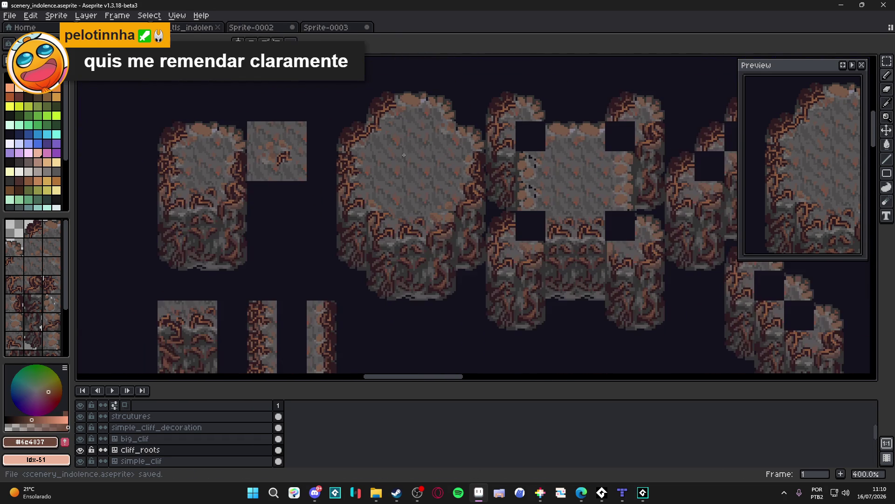
scroll(404, 155, right, 2)
key(ctrl+s)
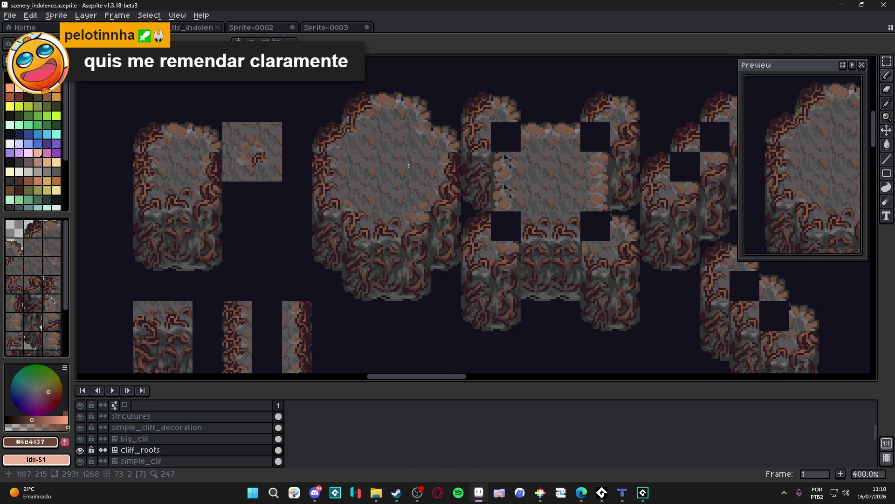
Step: Darken brown root pixels and the light pixels beside the root line, then save
scroll(333, 178, up, 8)
drag(333, 179, 350, 197)
alt+click(360, 189)
click(356, 167)
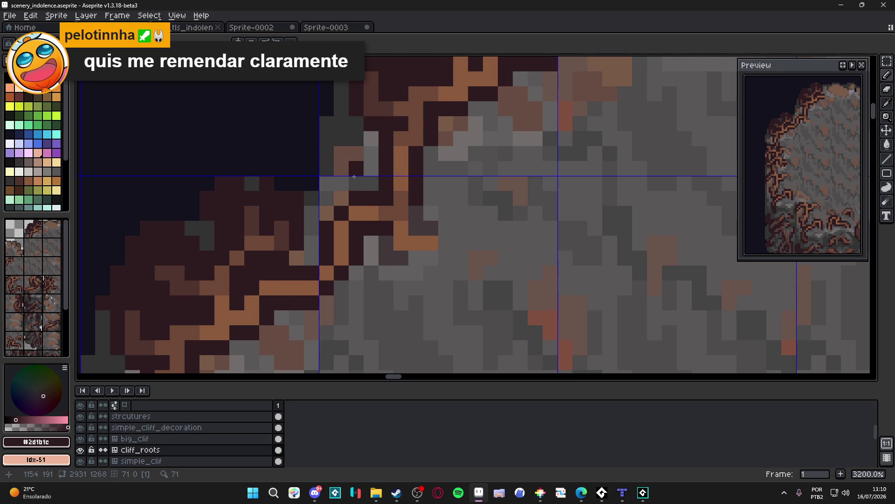
scroll(354, 177, down, 3)
click(356, 177)
click(350, 173)
click(348, 168)
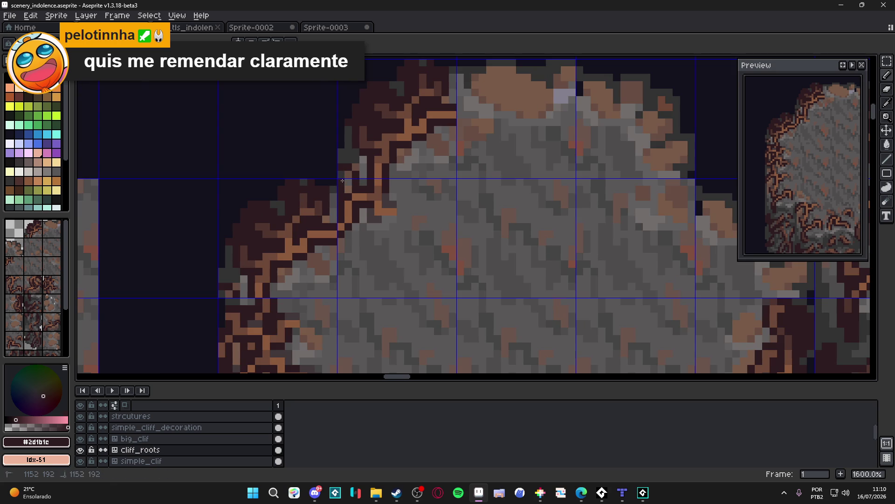
alt+click(378, 194)
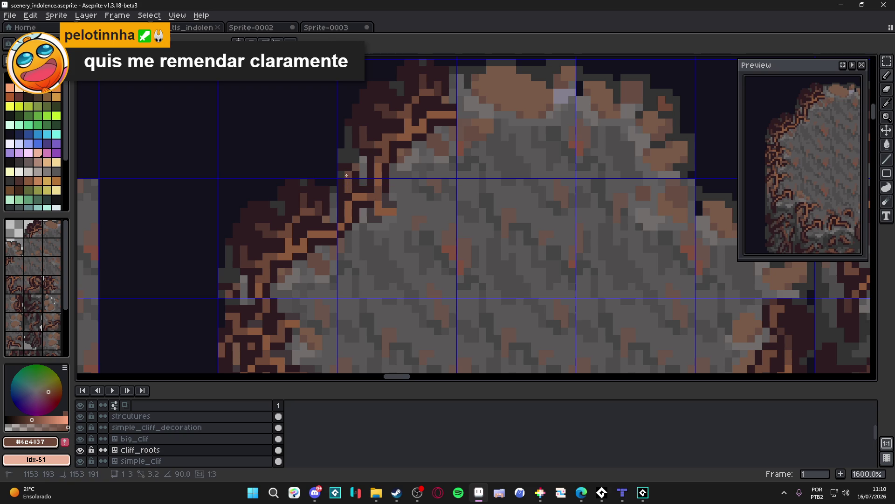
alt+click(353, 196)
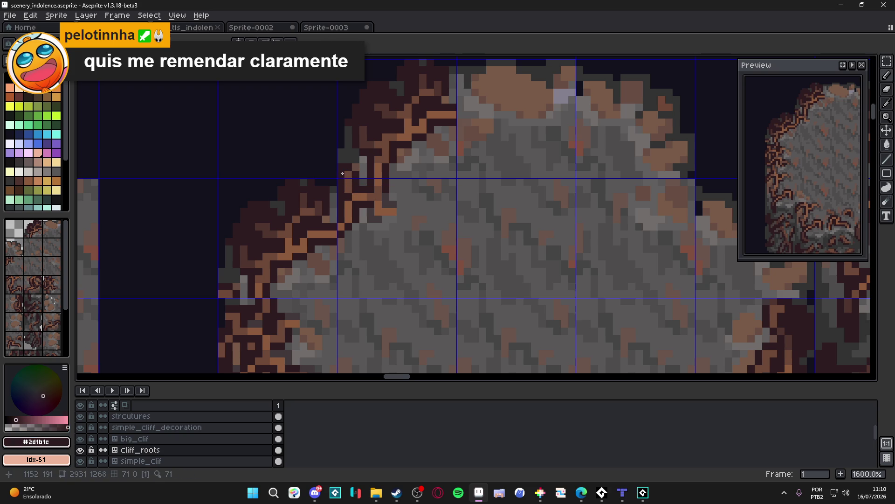
scroll(347, 172, down, 4)
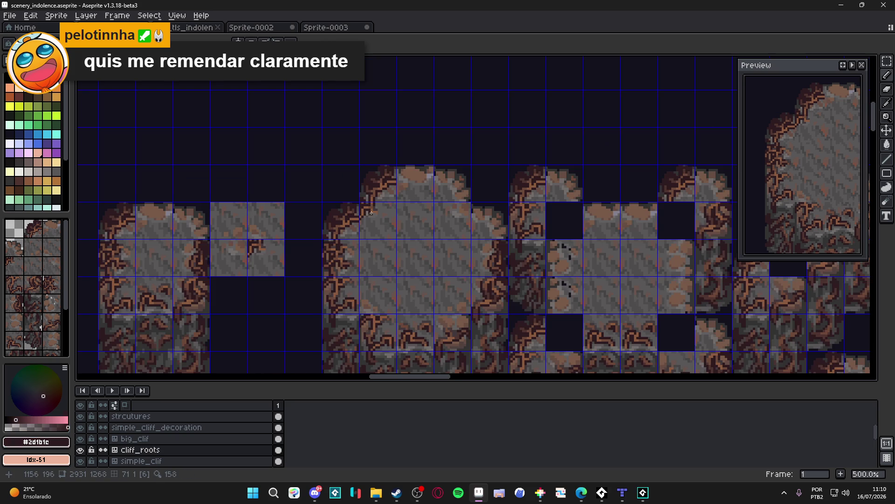
scroll(381, 213, down, 1)
key(ctrl+s)
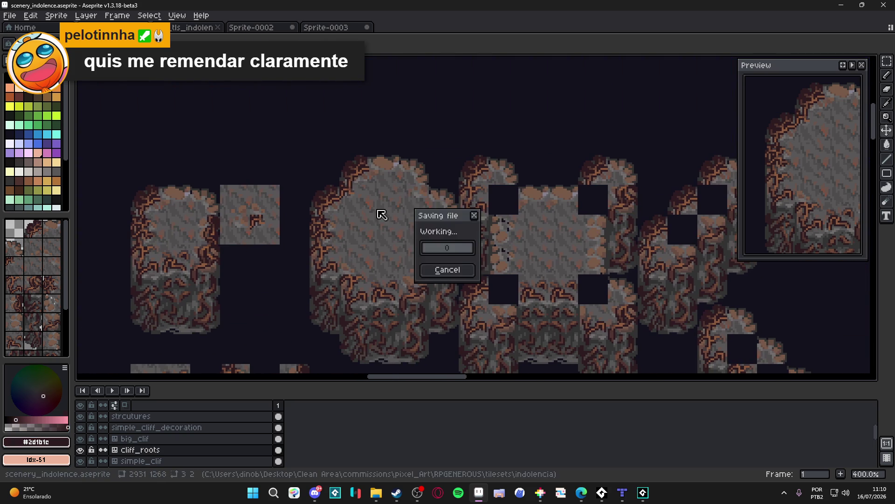
drag(385, 217, 367, 199)
scroll(330, 180, up, 5)
scroll(320, 168, down, 3)
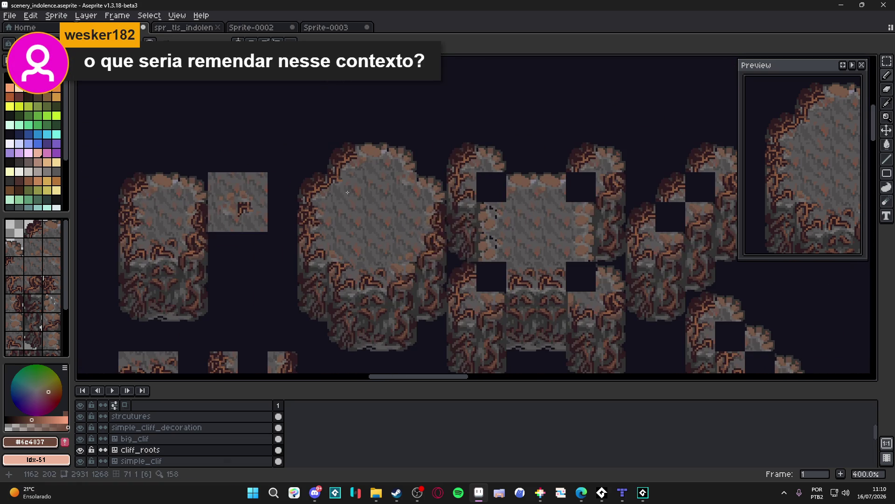
scroll(360, 208, down, 2)
key(ctrl+s)
scroll(360, 209, up, 7)
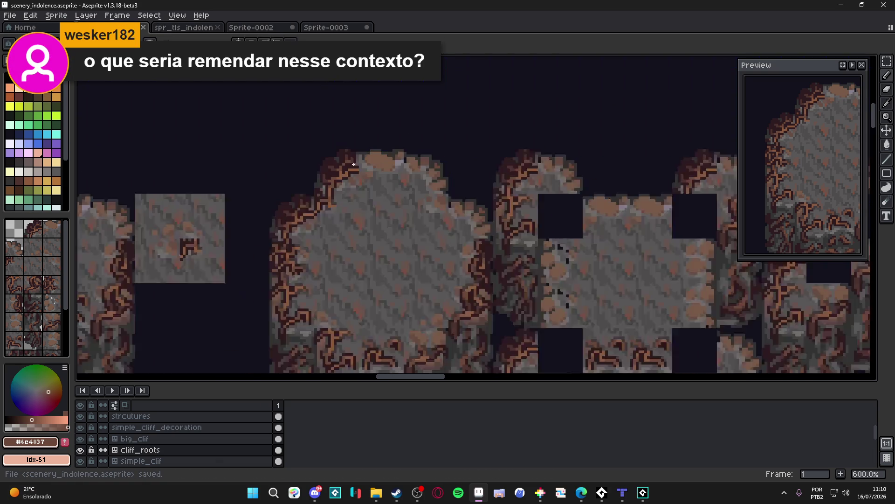
key(Tab)
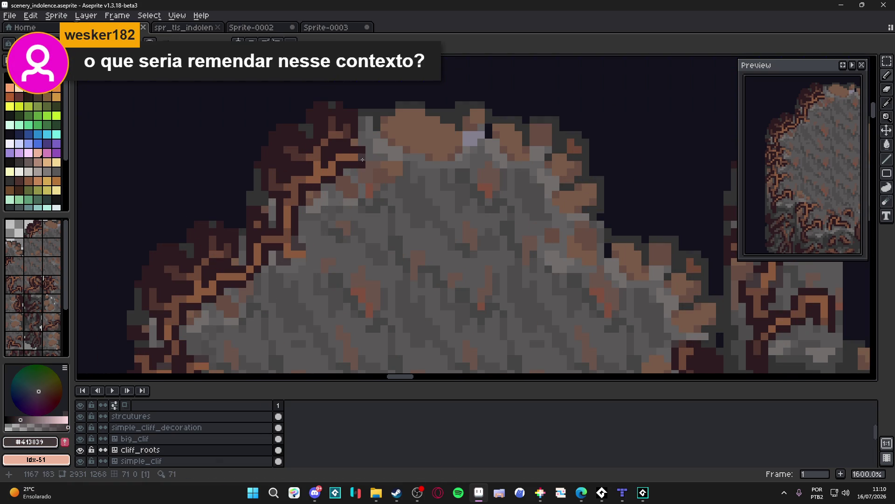
key(ctrl+s)
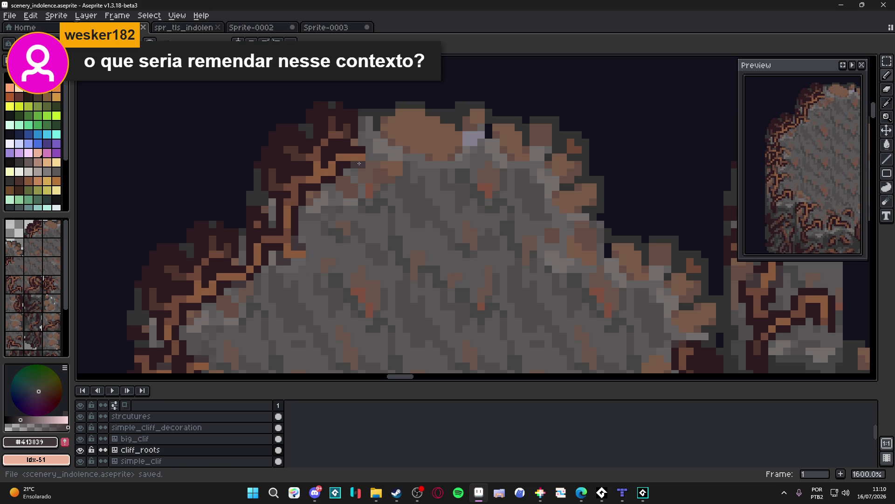
scroll(359, 163, down, 5)
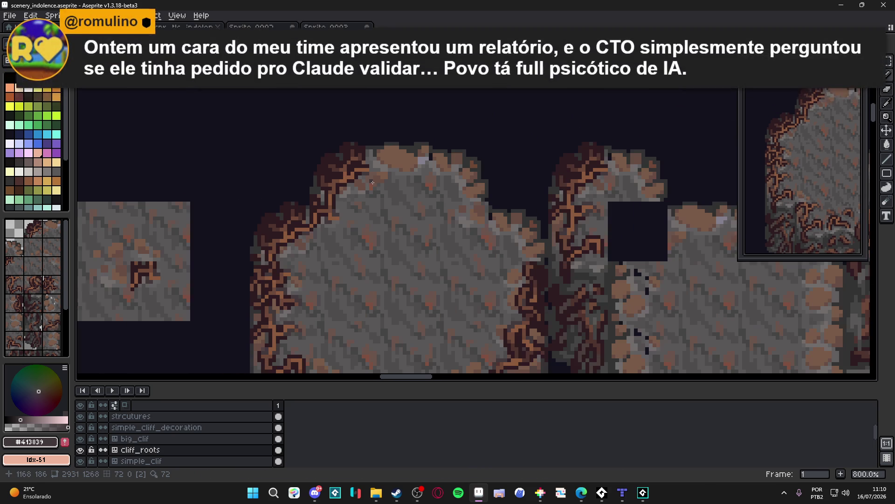
scroll(387, 180, down, 1)
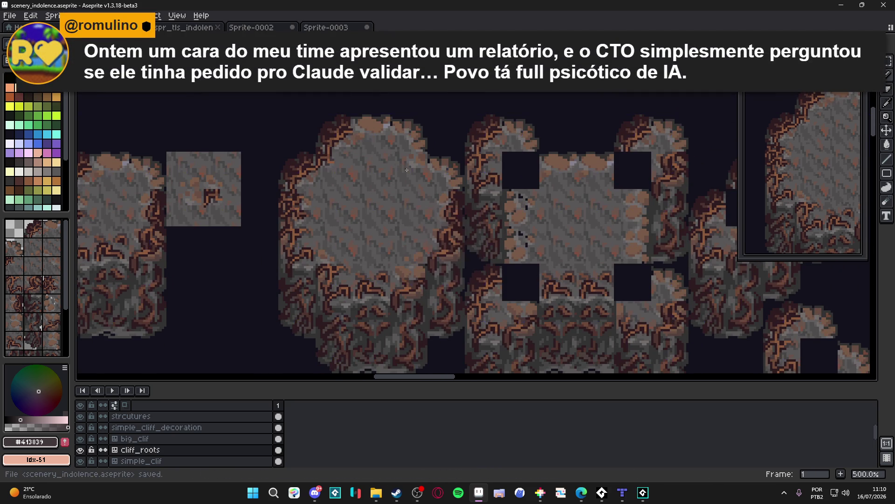
scroll(410, 175, down, 1)
mouse_move(414, 173)
mouse_down()
mouse_move(362, 176)
mouse_move(367, 154)
mouse_up()
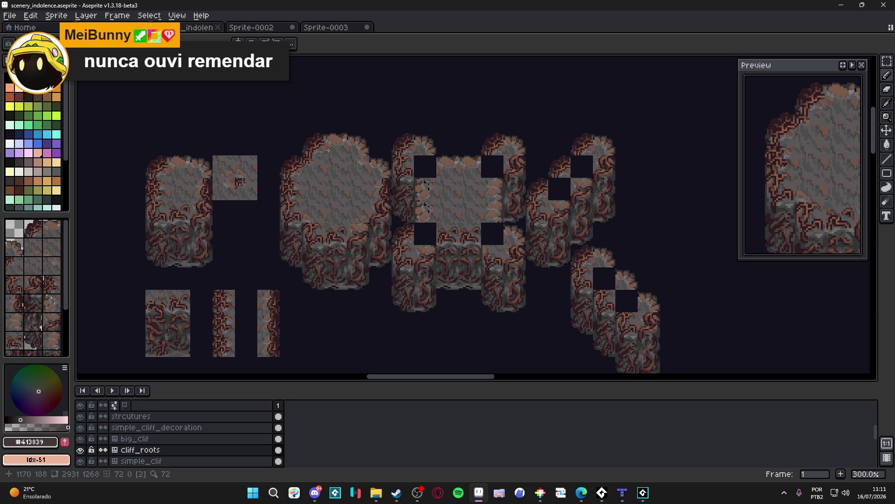
scroll(329, 150, up, 1)
scroll(329, 150, down, 1)
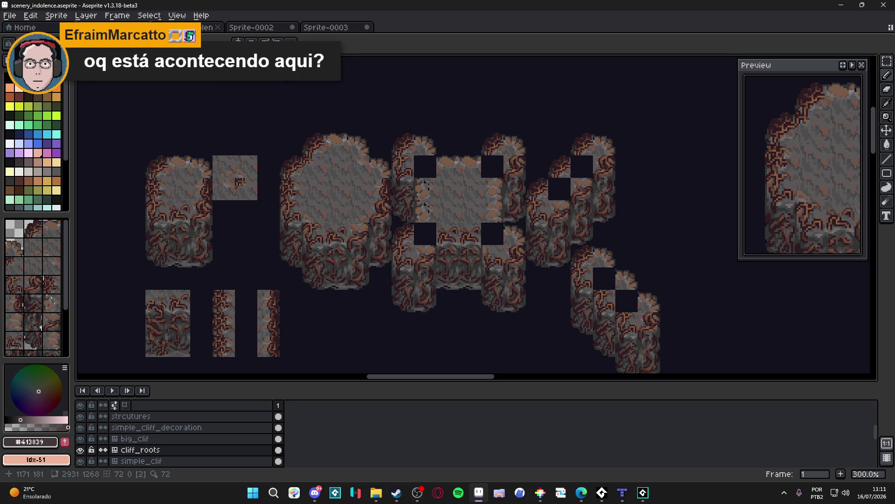
key(ctrl+s)
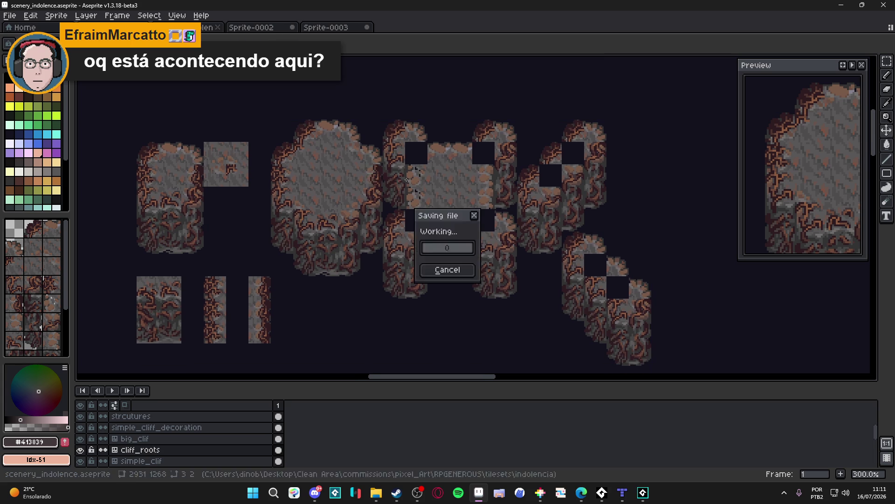
scroll(415, 208, down, 1)
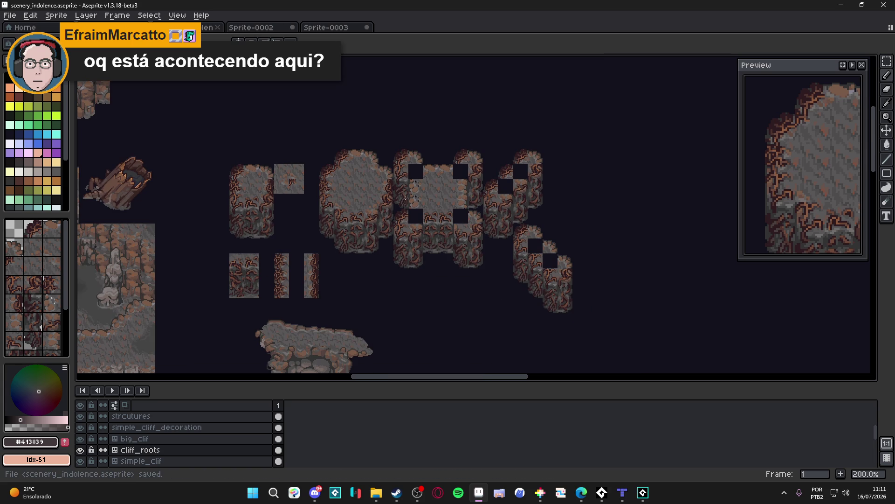
key(Tab)
key(Tab)
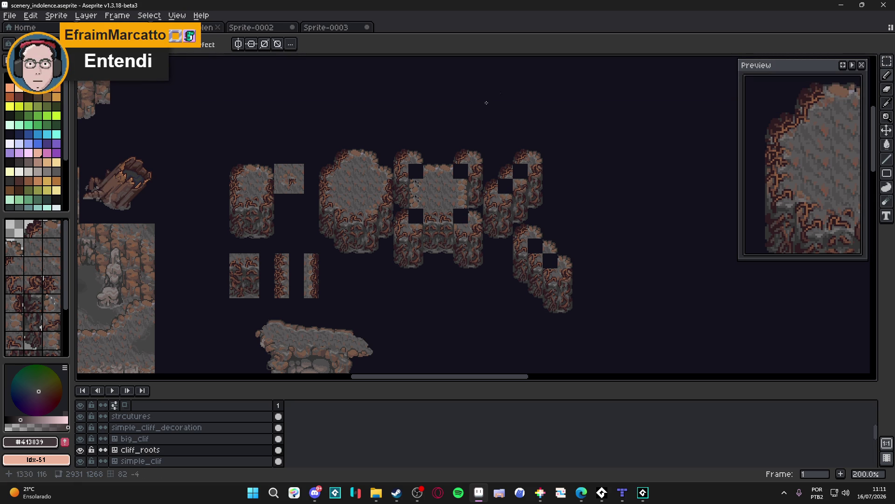
scroll(350, 156, up, 2)
key(ctrl+s)
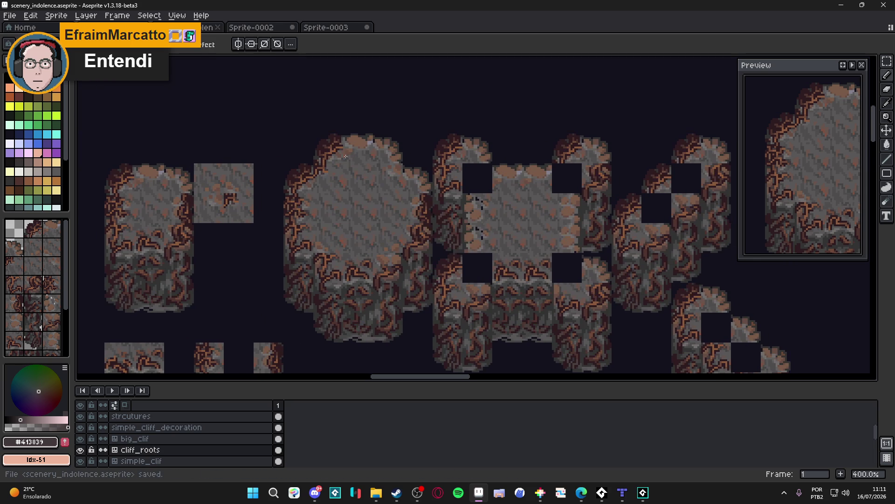
drag(381, 166, 377, 167)
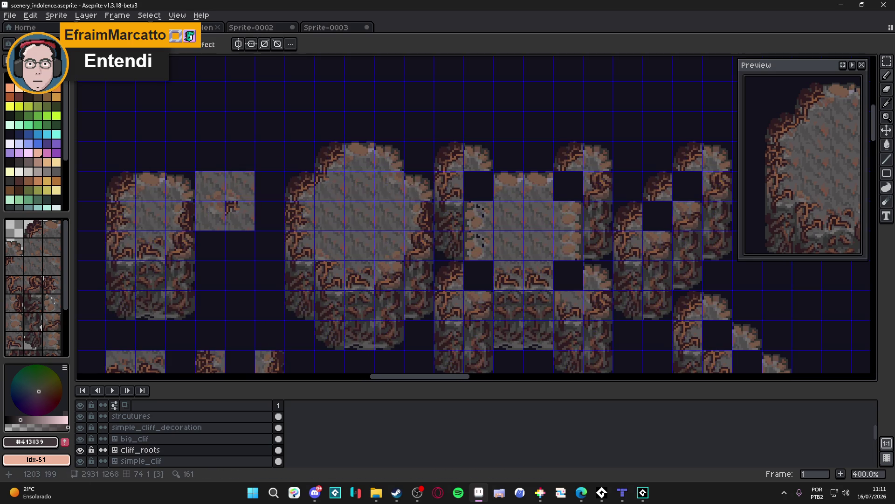
scroll(416, 189, up, 1)
scroll(417, 189, up, 4)
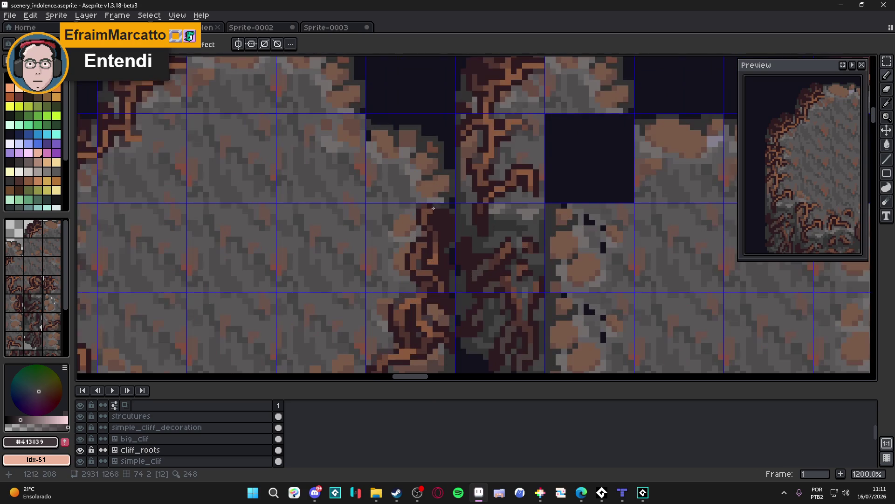
alt+click(431, 209)
scroll(433, 205, down, 3)
key(ctrl+s)
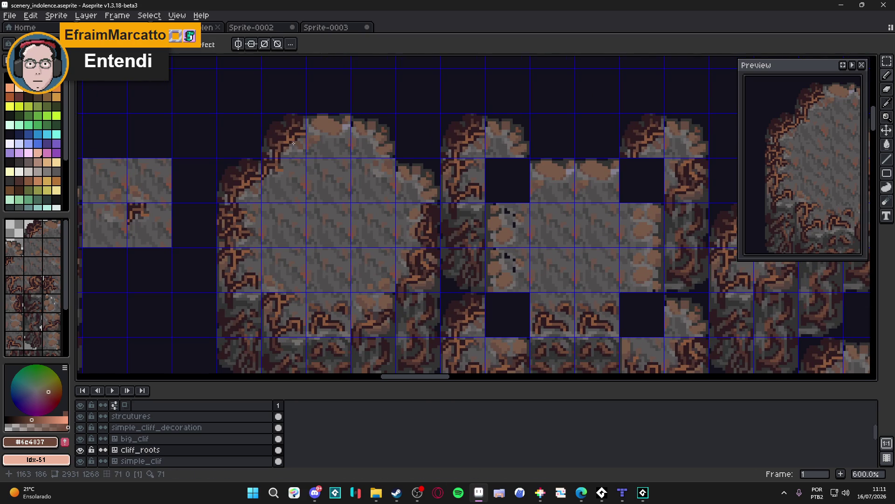
scroll(368, 156, down, 3)
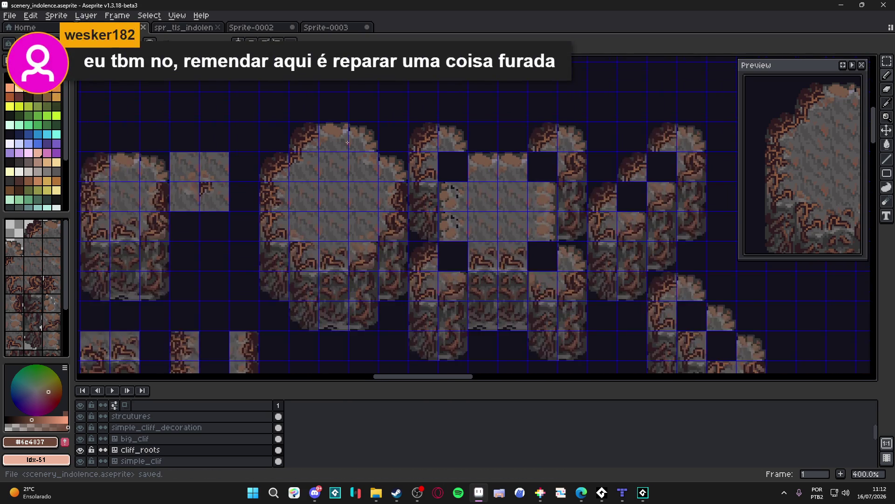
key(Tab)
key(ctrl+s)
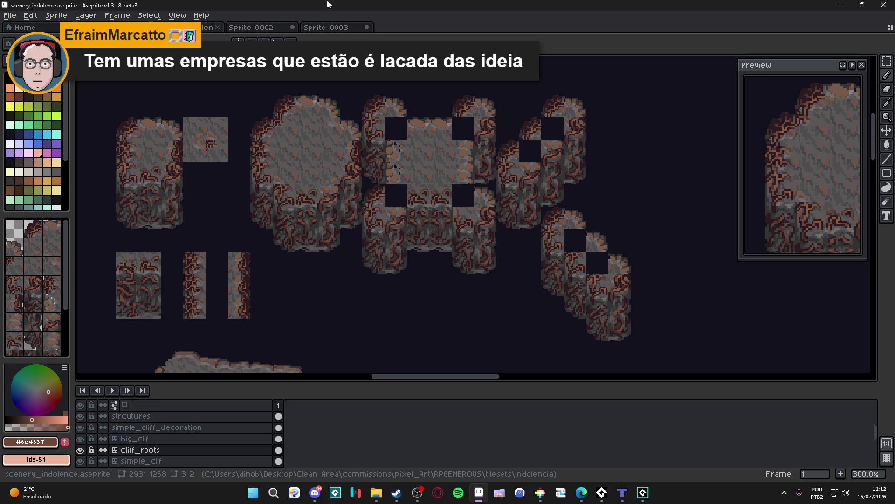
scroll(415, 106, up, 2)
key(ctrl+s)
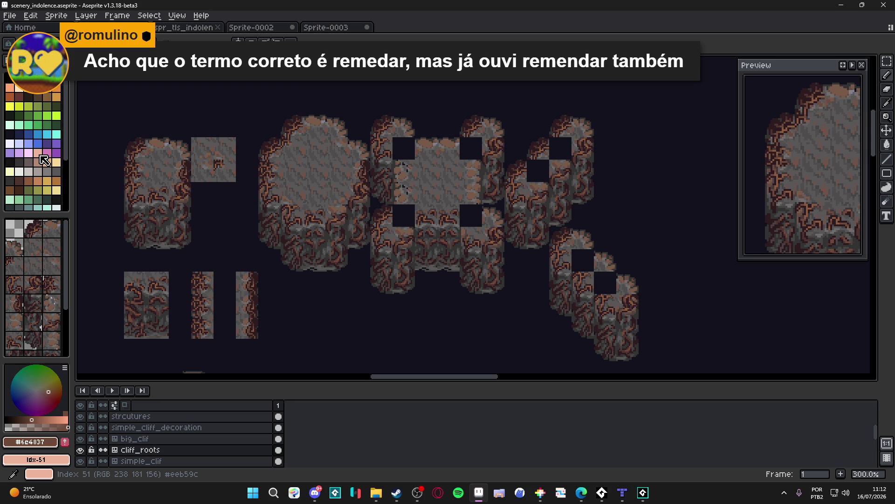
Step: Pan across the root-covered cliff tiles and save scenery_indolence.aseprite
key(alt+Tab)
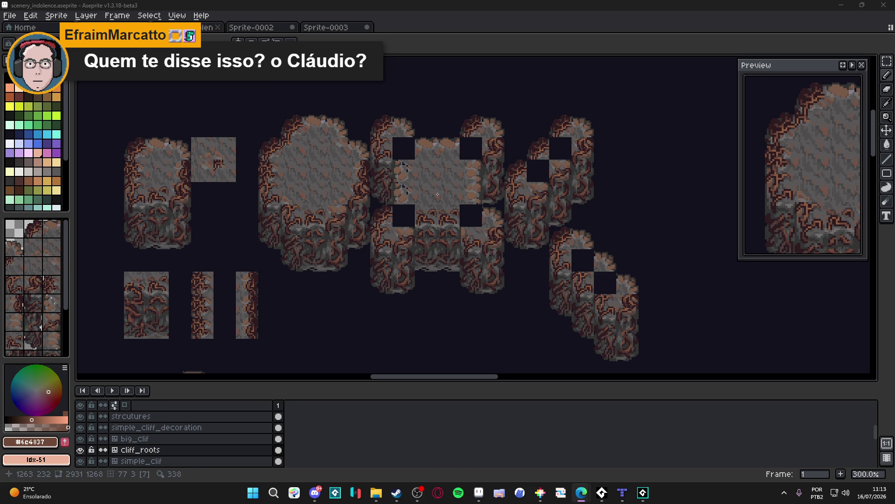
drag(445, 174, 464, 171)
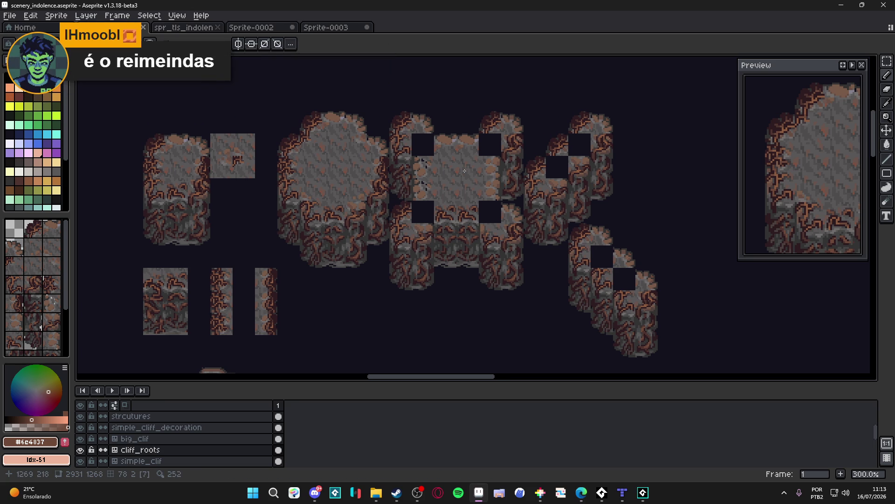
scroll(406, 168, left, 2)
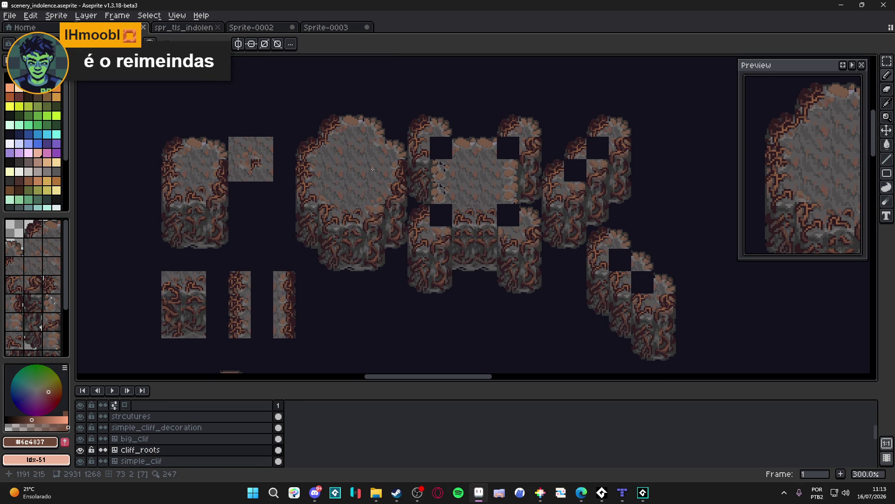
scroll(369, 164, right, 2)
key(ctrl+s)
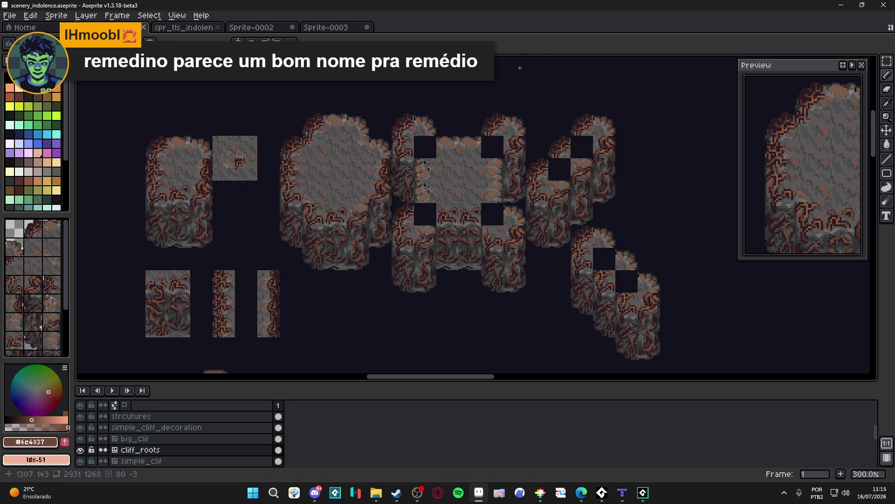
drag(173, 157, 234, 159)
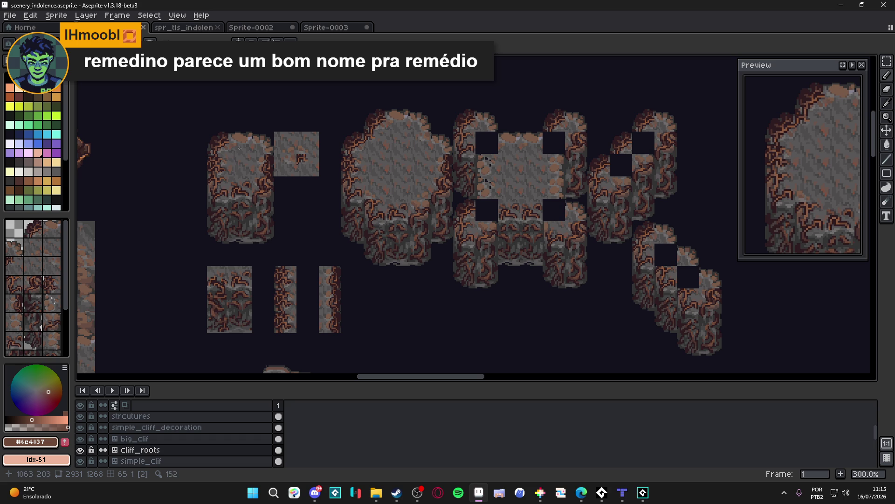
Step: Save, zoom in on the leftmost cliff tile, and show the tile grid
key(ctrl+s)
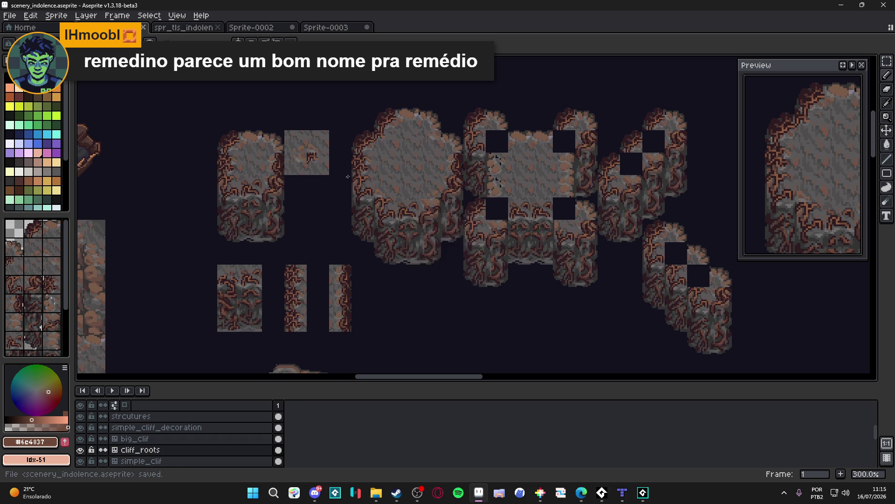
drag(349, 171, 329, 160)
scroll(369, 187, down, 2)
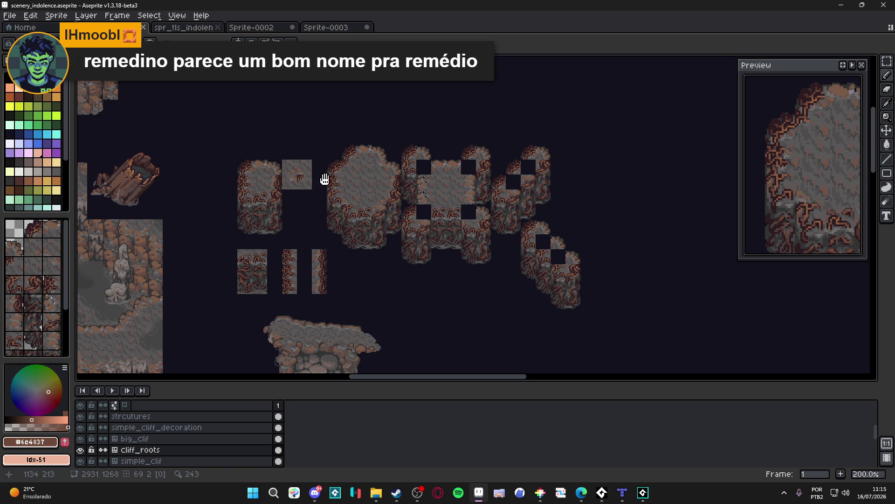
key(ctrl+s)
scroll(299, 179, up, 4)
drag(299, 179, 361, 223)
key(ctrl+apostrophe)
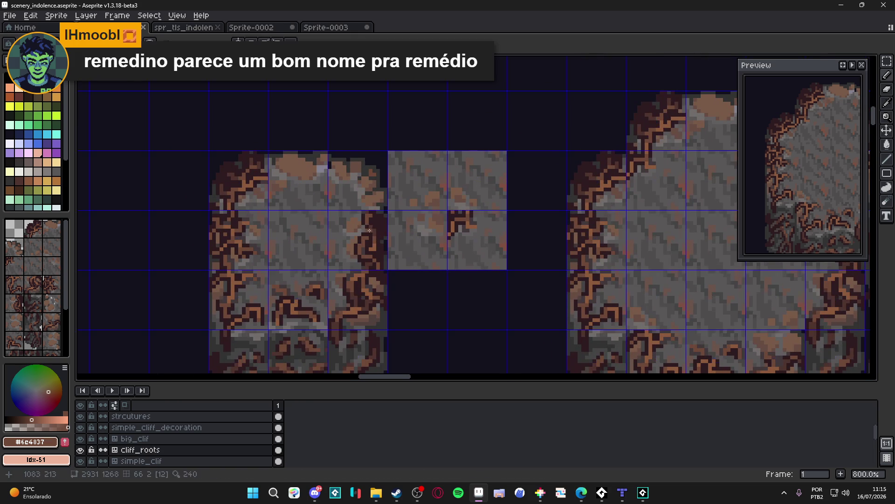
scroll(366, 218, up, 1)
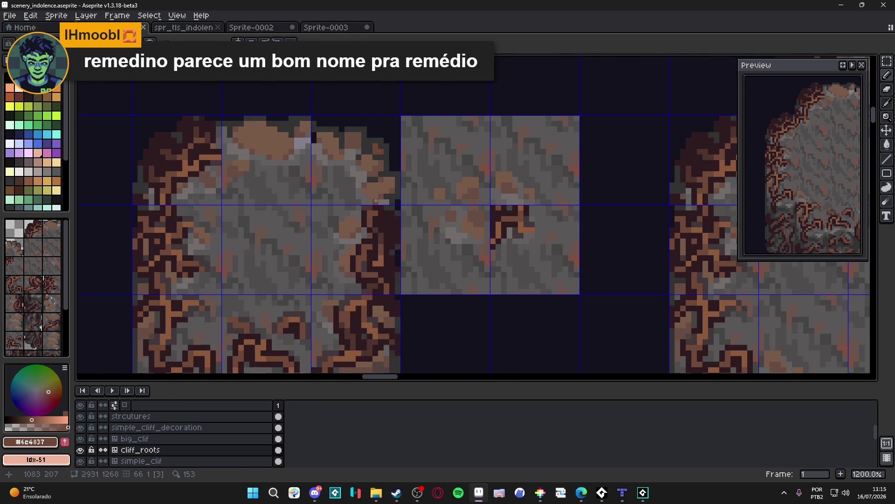
scroll(372, 208, down, 3)
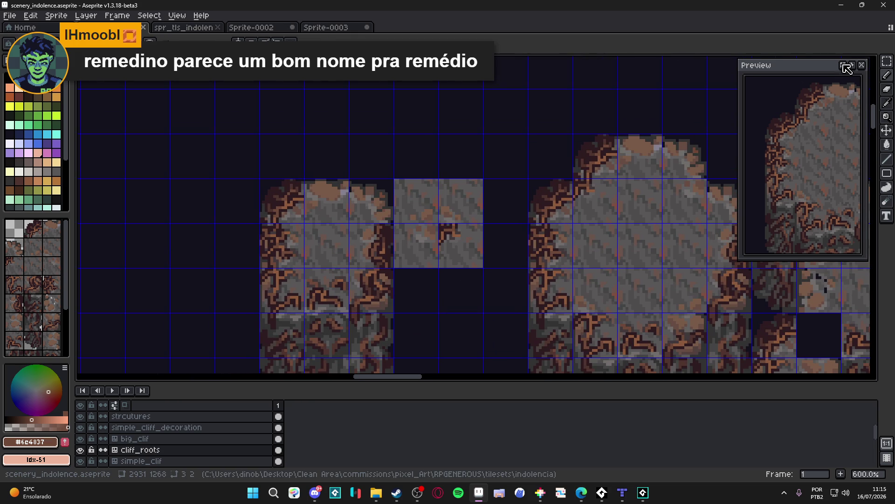
Step: Widen the Preview panel leftward and zoom its view out to show the whole tileset
click(843, 65)
drag(741, 173, 549, 174)
scroll(660, 181, down, 2)
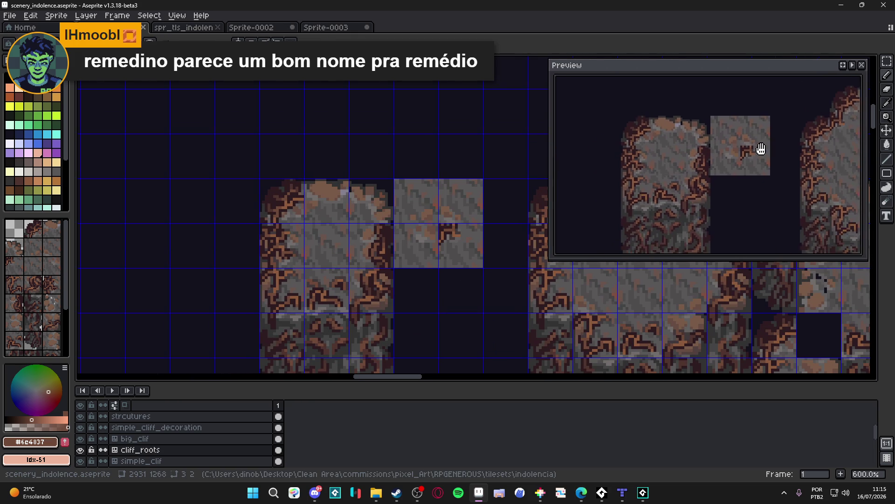
scroll(354, 212, up, 3)
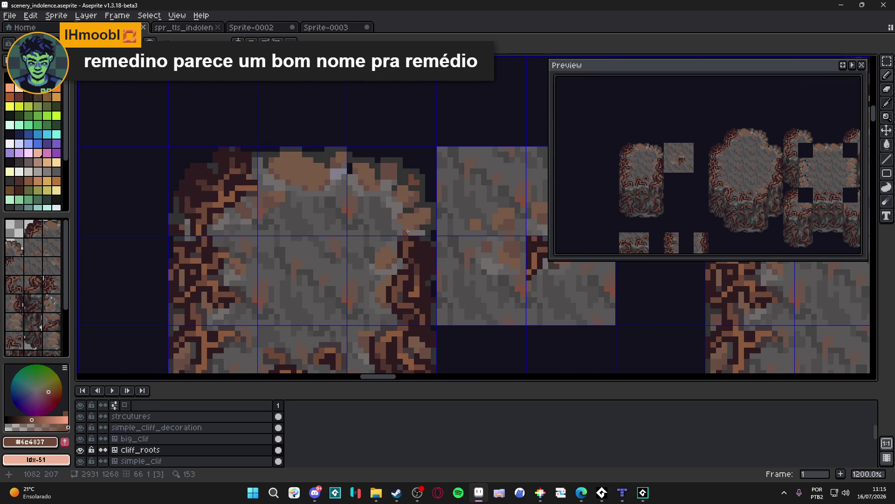
Step: Paint brown #6e4837 root pixels up over the leftmost cliff tile's top edge
click(388, 160)
click(388, 154)
click(375, 155)
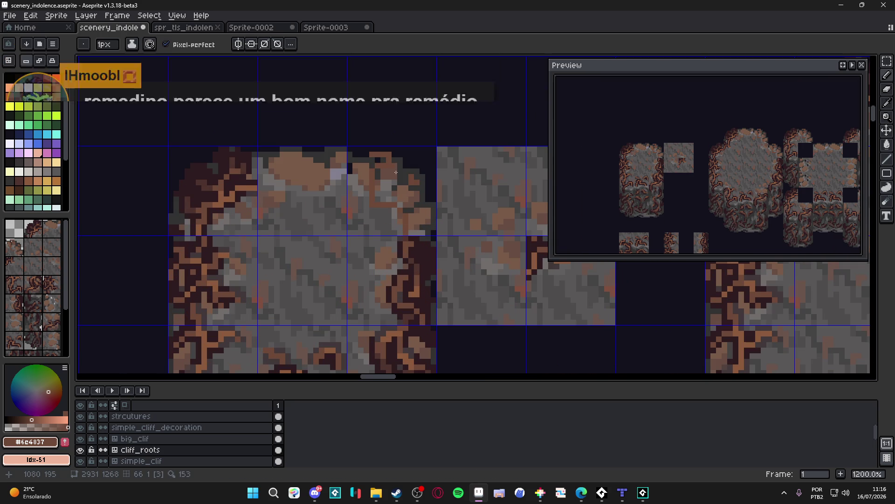
click(425, 177)
click(427, 182)
Step: Outline the new root in dark maroon #2d1b1c, undo a stray pixel, and save
alt+click(411, 236)
click(410, 210)
mouse_move(412, 213)
mouse_down()
mouse_move(411, 231)
mouse_move(411, 187)
mouse_up()
click(405, 206)
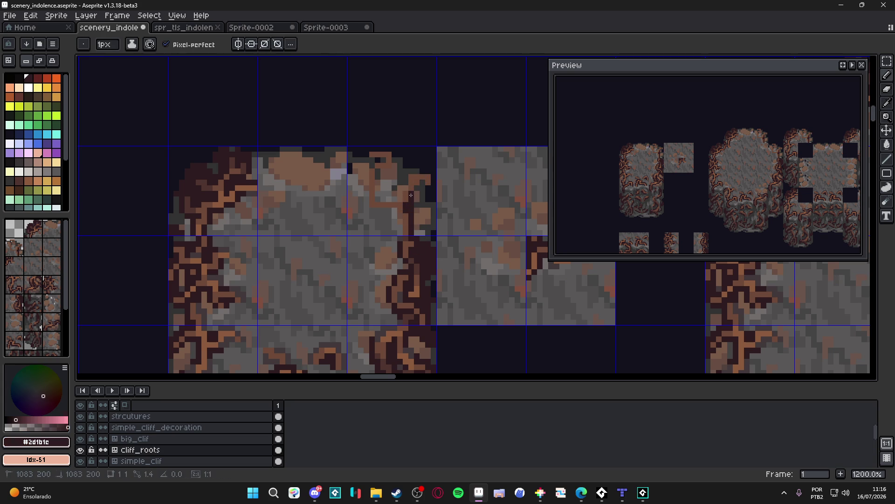
click(418, 188)
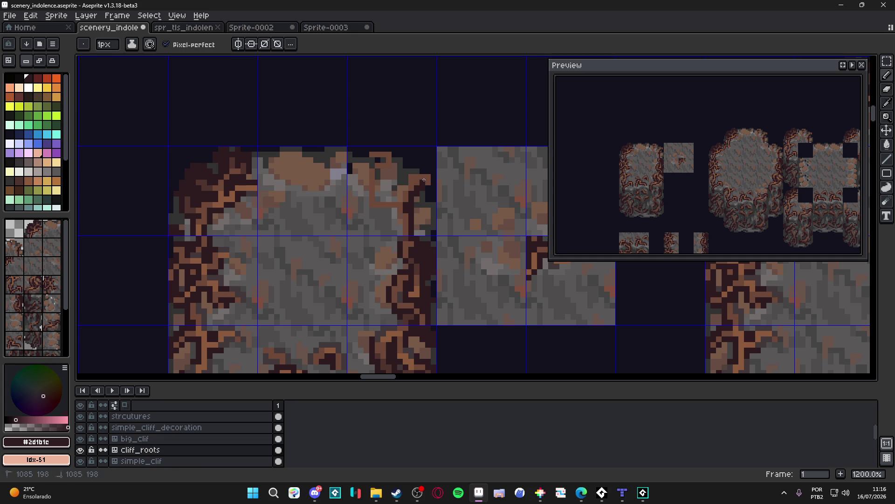
click(427, 179)
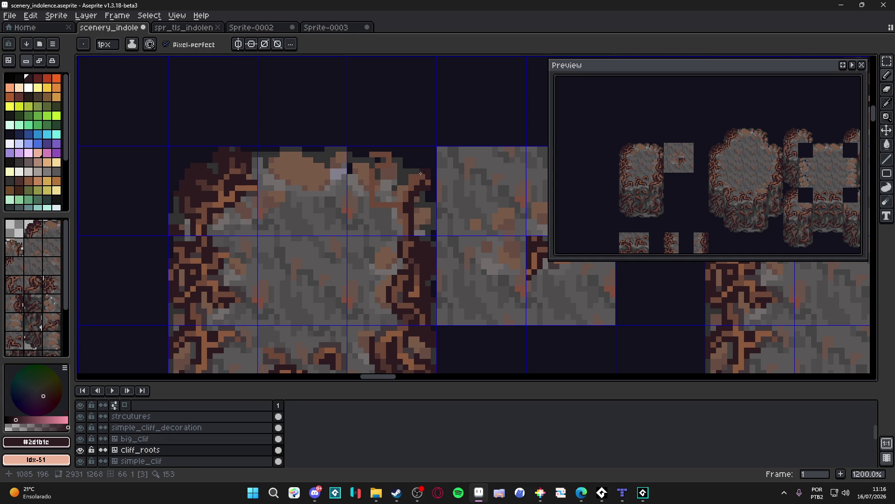
key(ctrl+z)
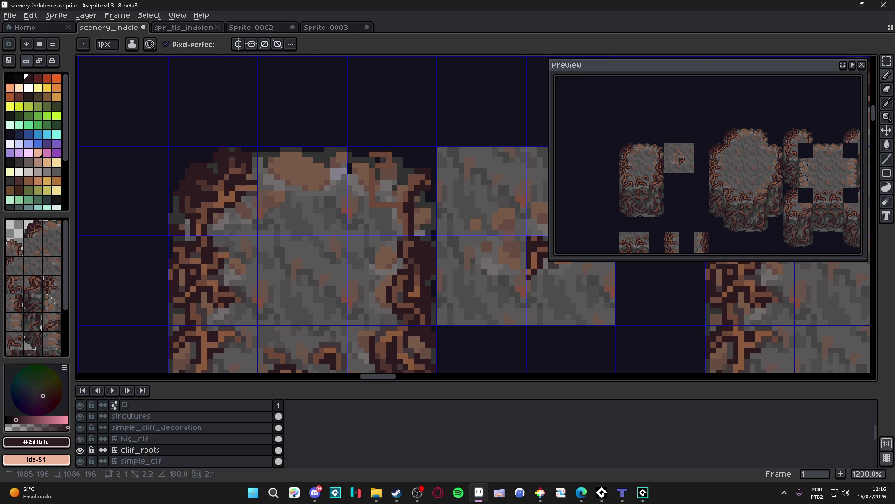
key(ctrl+s)
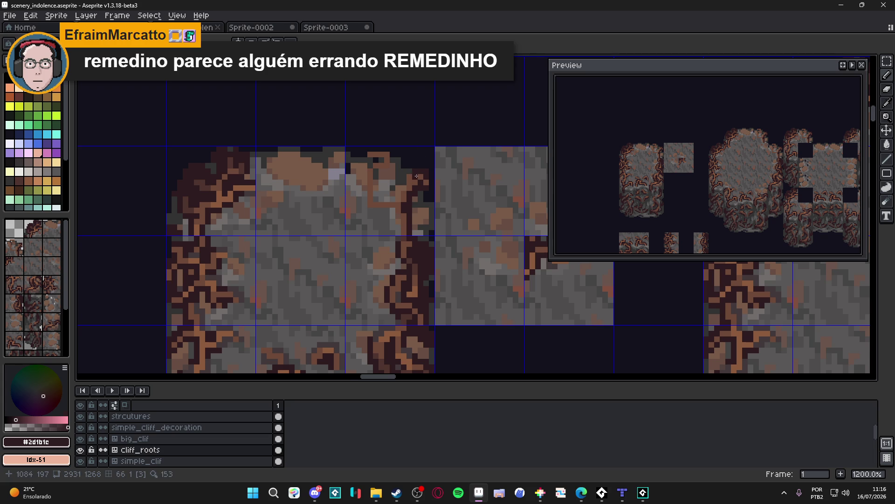
Step: Rework the dark maroon pixels at the root's top, undoing one misplaced stroke
scroll(417, 176, up, 3)
mouse_move(406, 184)
mouse_down()
mouse_move(339, 221)
mouse_move(340, 165)
mouse_move(364, 167)
mouse_up()
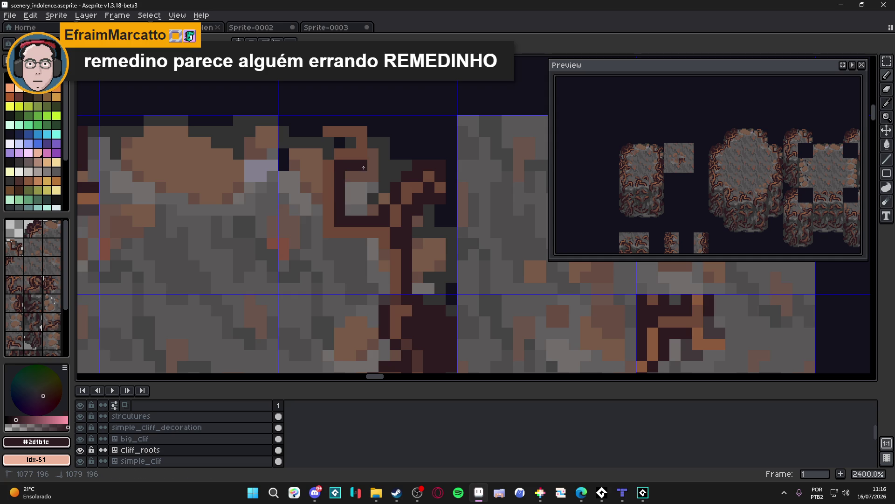
click(361, 120)
click(328, 122)
key(ctrl+z)
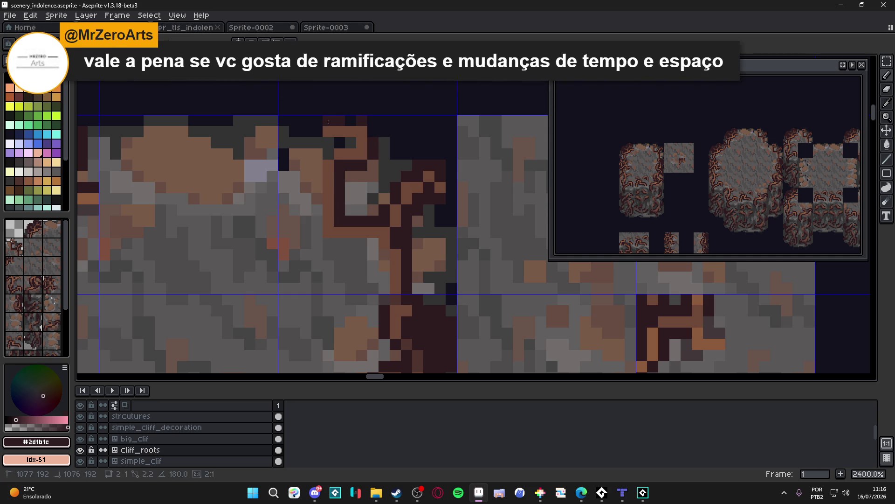
mouse_move(350, 143)
mouse_down()
mouse_move(340, 143)
mouse_move(317, 217)
mouse_move(329, 240)
mouse_move(373, 244)
mouse_move(384, 254)
mouse_move(384, 299)
mouse_up()
scroll(384, 299, down, 6)
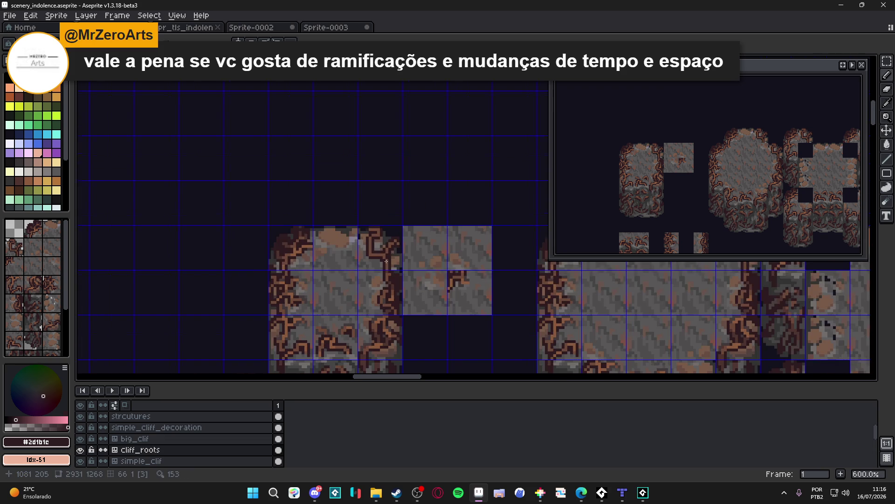
Step: Eyedrop the brown and dark maroon root colours from the canvas, then save
scroll(394, 225, up, 6)
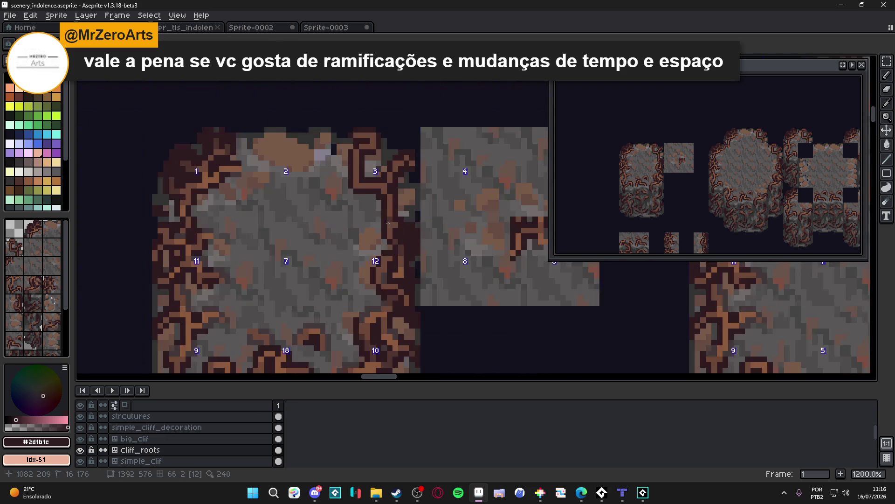
alt+click(392, 223)
scroll(389, 220, down, 5)
scroll(389, 220, up, 6)
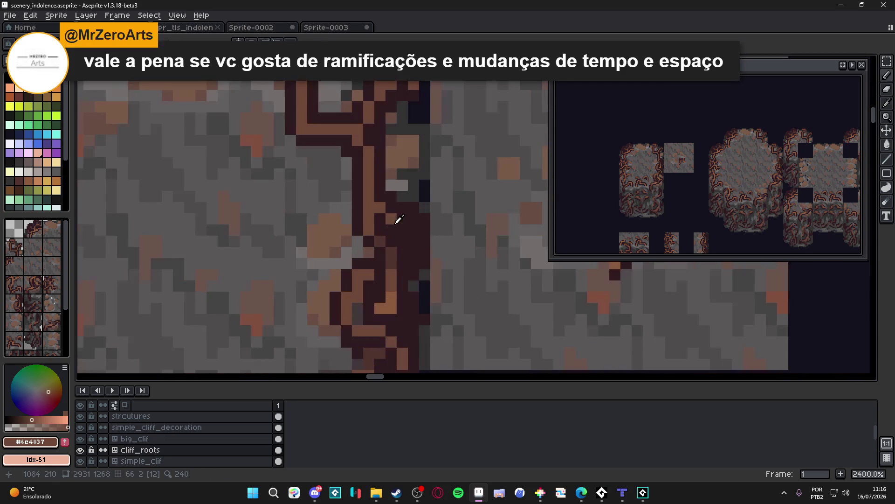
alt+click(378, 204)
drag(381, 205, 381, 210)
key(ctrl+s)
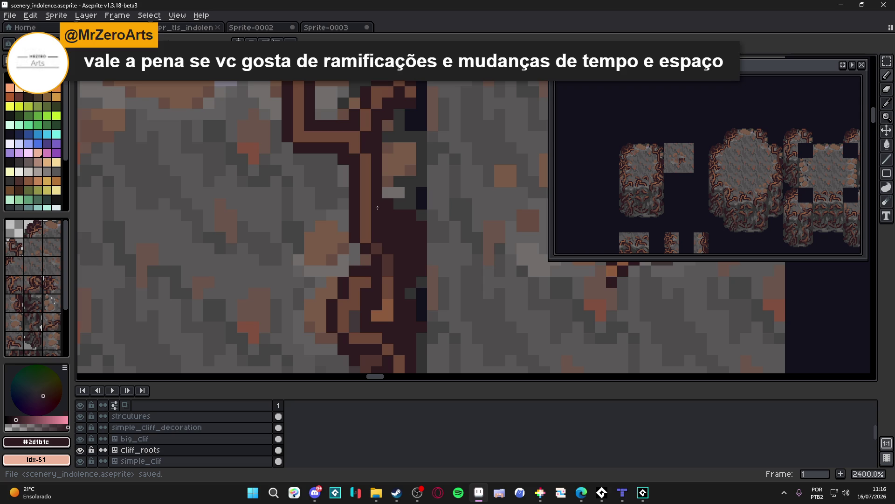
Step: Outline the root tip in dark maroon, darken some brown root pixels, and save
scroll(380, 201, down, 2)
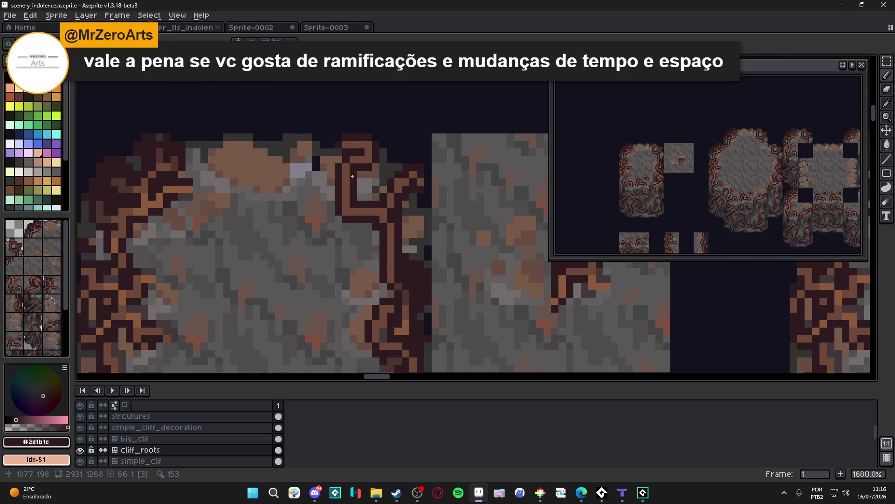
scroll(413, 181, up, 2)
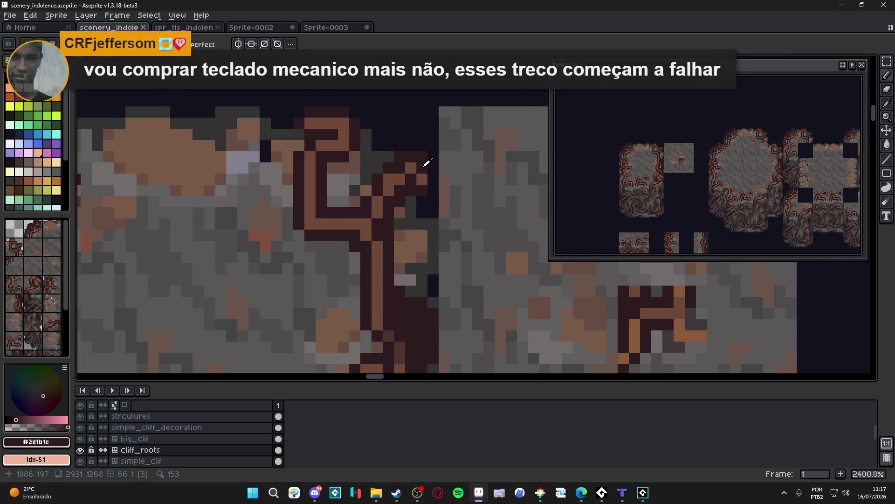
click(422, 202)
drag(399, 179, 388, 179)
mouse_move(321, 123)
mouse_down()
mouse_move(343, 123)
mouse_move(352, 135)
mouse_up()
key(ctrl+s)
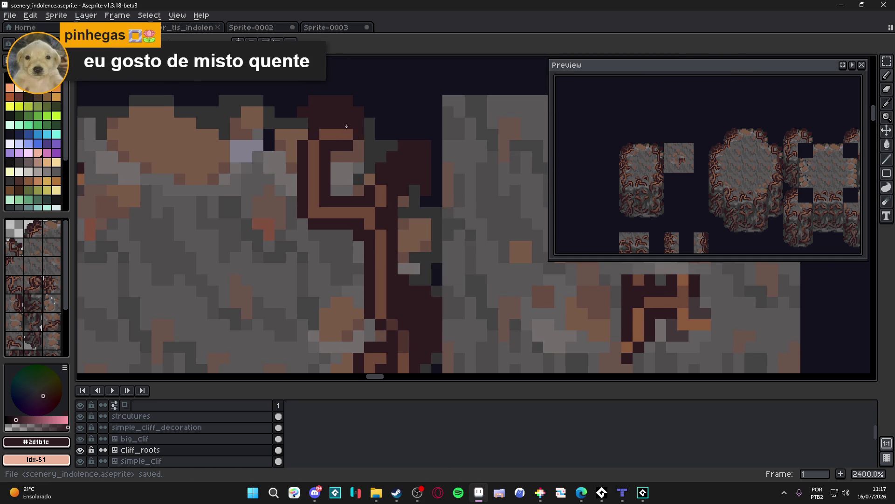
Step: Touch up root outline pixels with sampled dark and medium browns, then save
scroll(326, 140, down, 2)
alt+click(287, 144)
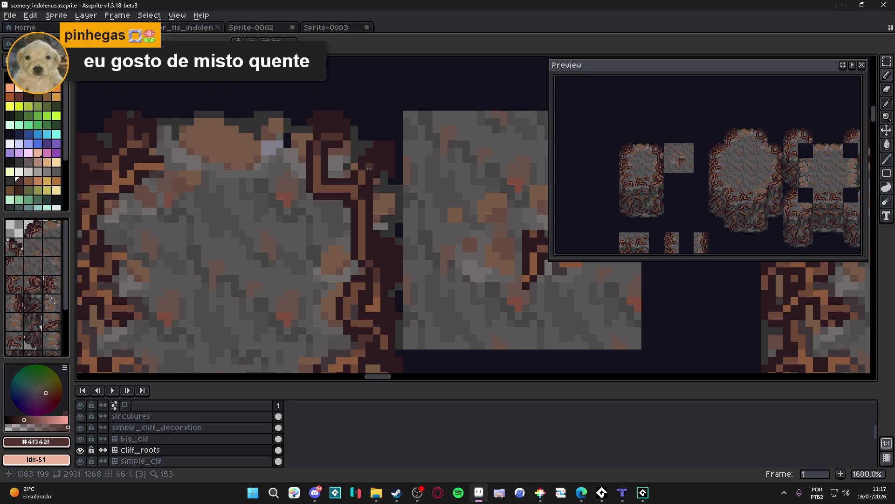
click(361, 174)
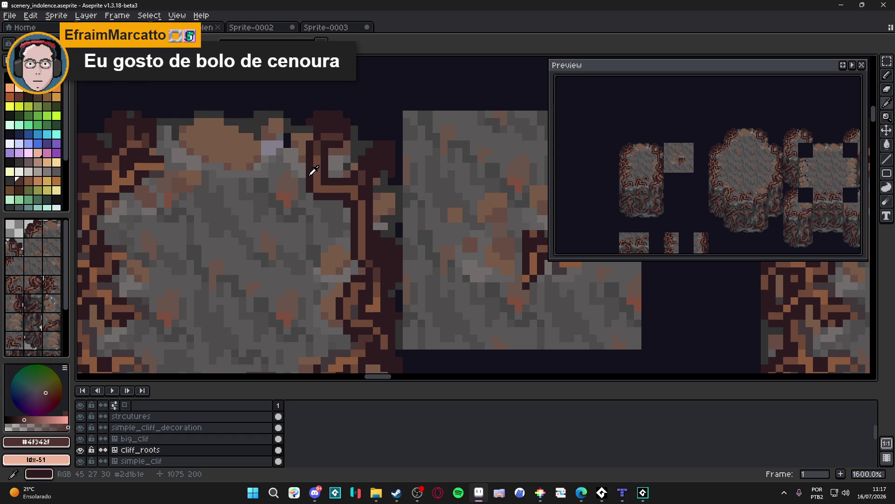
alt+click(309, 175)
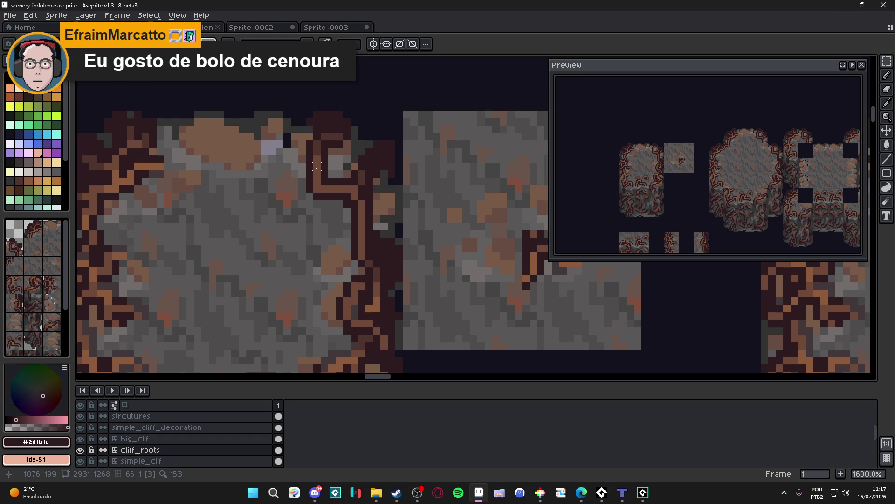
alt+click(317, 167)
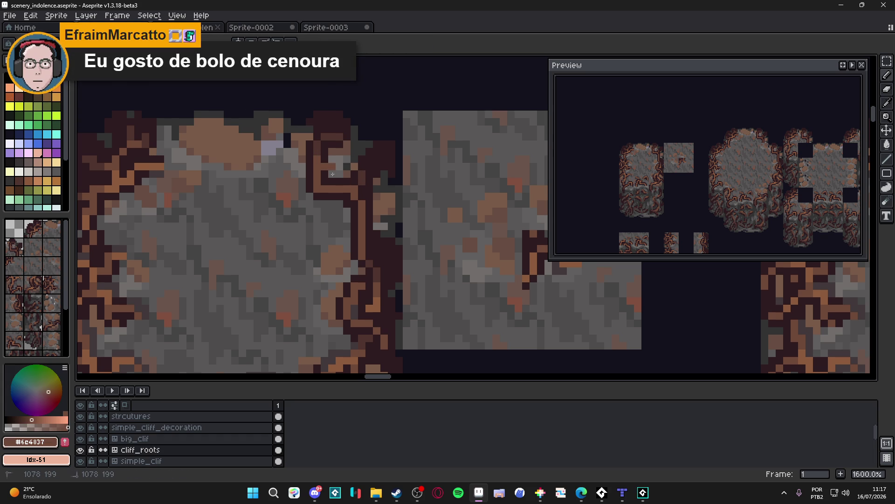
alt+click(334, 167)
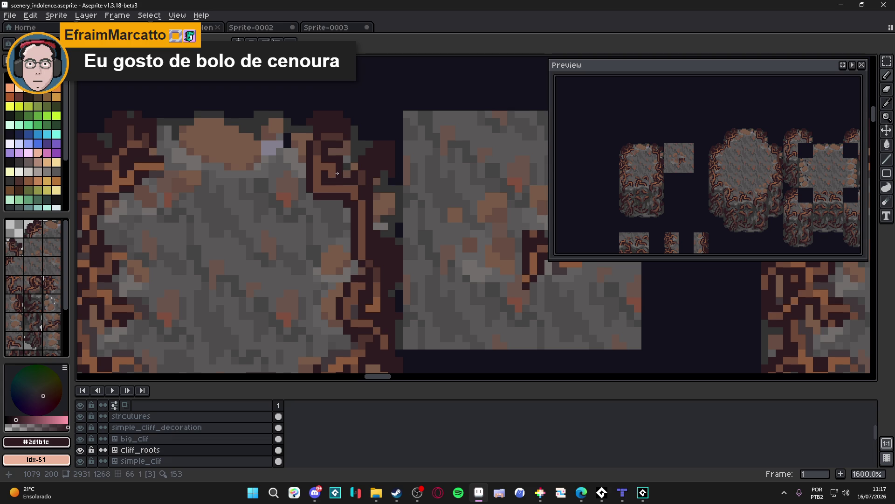
alt+click(334, 180)
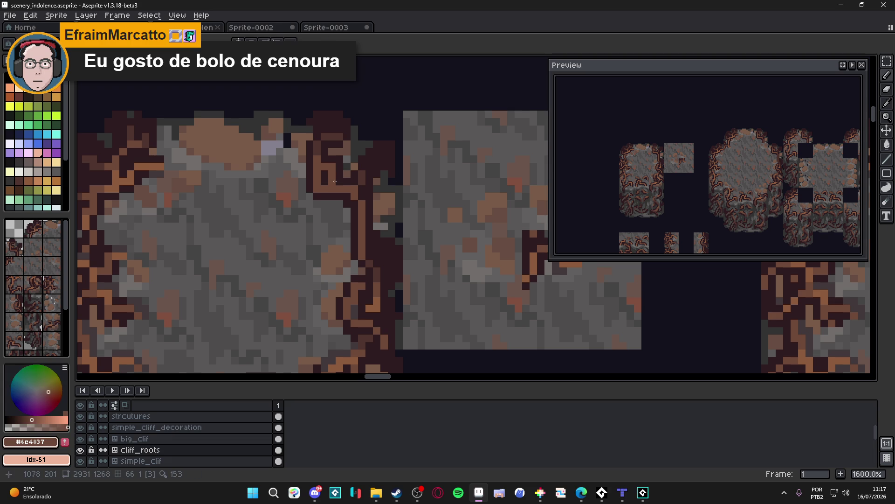
alt+click(362, 176)
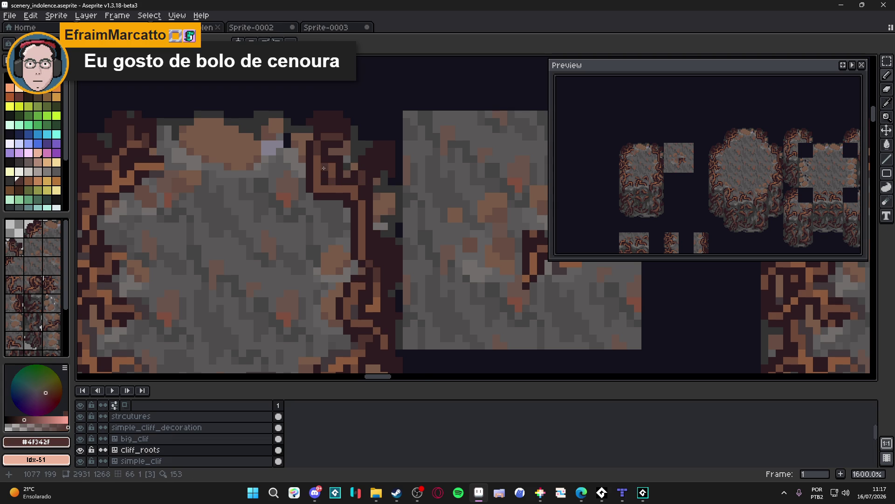
scroll(355, 193, down, 4)
key(ctrl+s)
Step: Zoom in and out over the cliff and pillar tiles, saving scenery_indolence.aseprite repeatedly
scroll(343, 186, up, 4)
scroll(320, 186, down, 5)
key(ctrl+s)
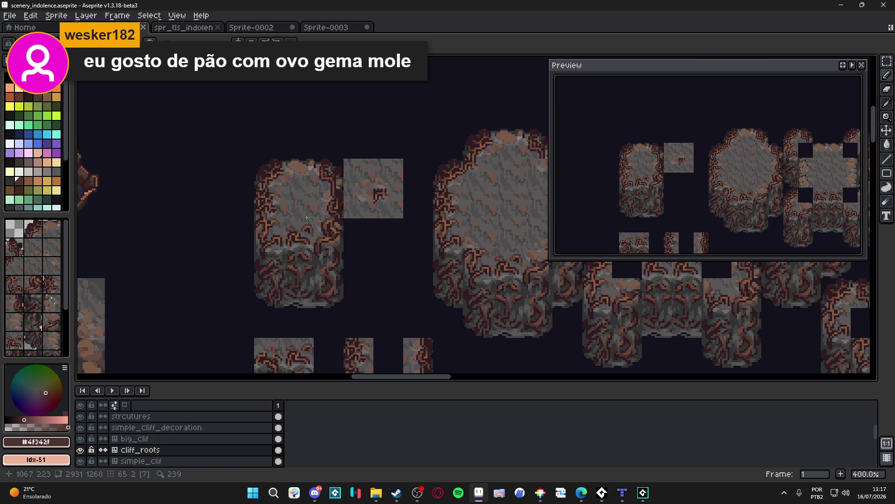
scroll(305, 217, up, 5)
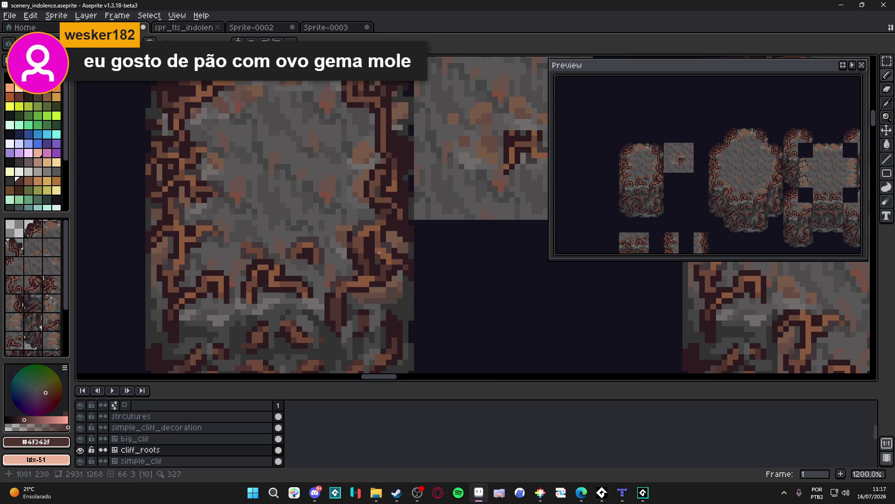
scroll(380, 257, down, 4)
key(ctrl+s)
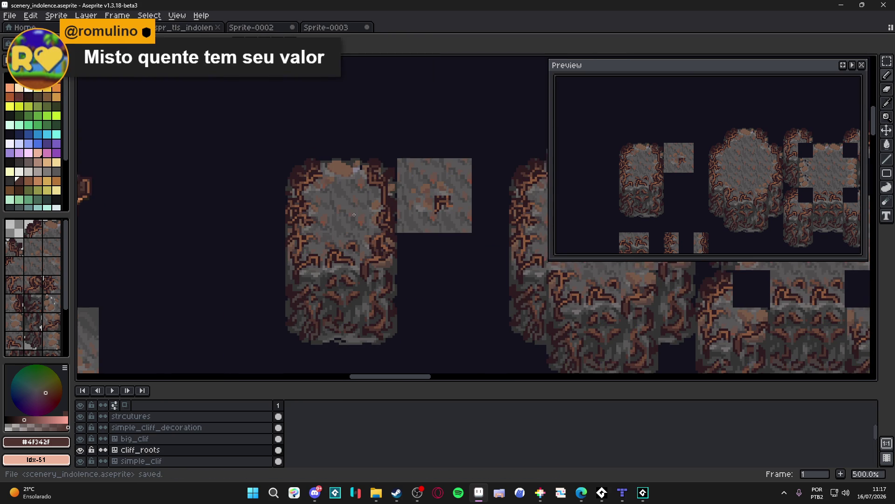
scroll(311, 185, up, 4)
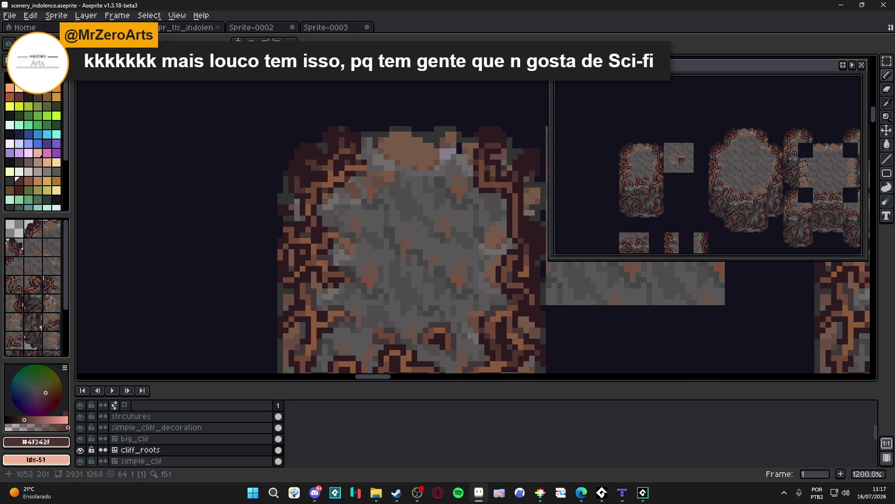
scroll(350, 174, down, 4)
key(ctrl+s)
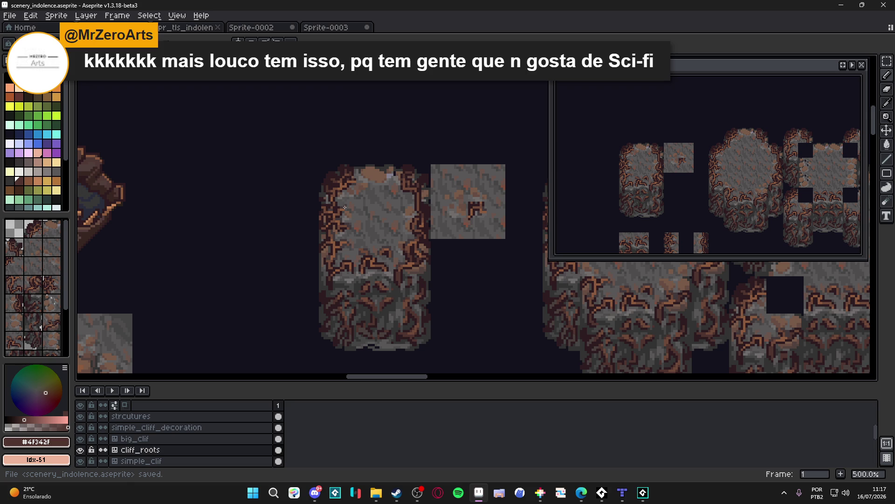
scroll(346, 205, up, 7)
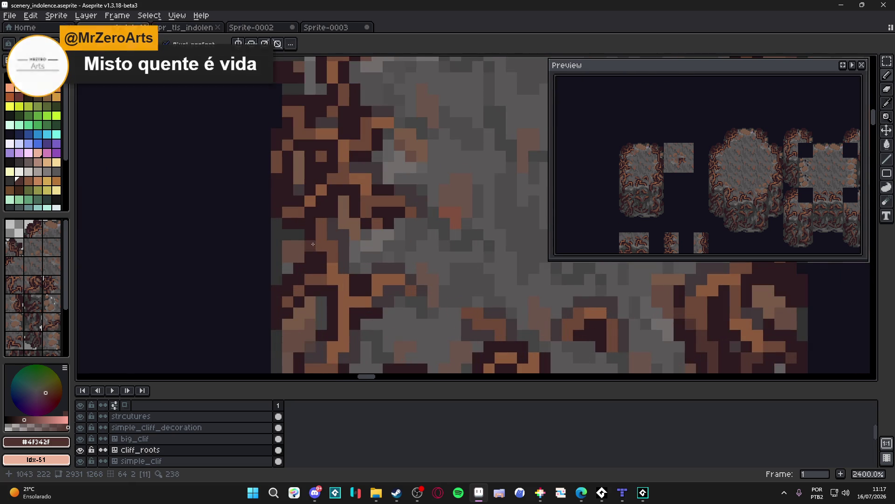
scroll(307, 260, down, 6)
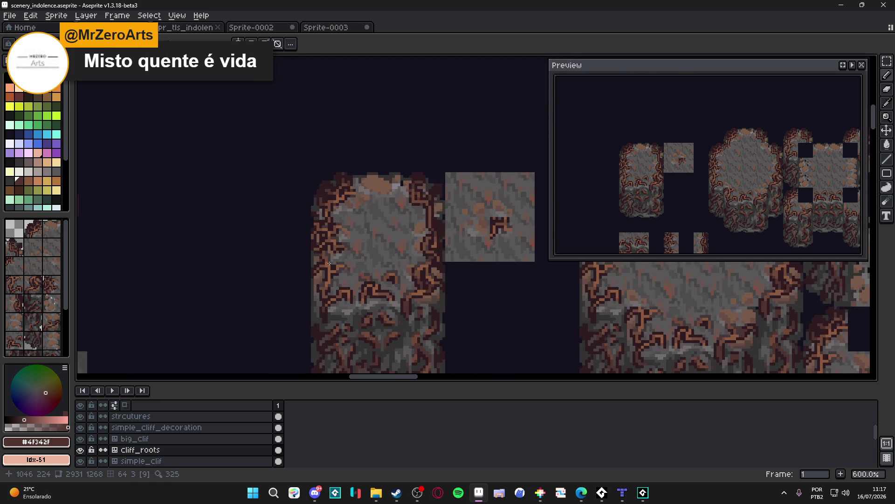
scroll(347, 276, down, 2)
key(ctrl+s)
scroll(350, 262, right, 2)
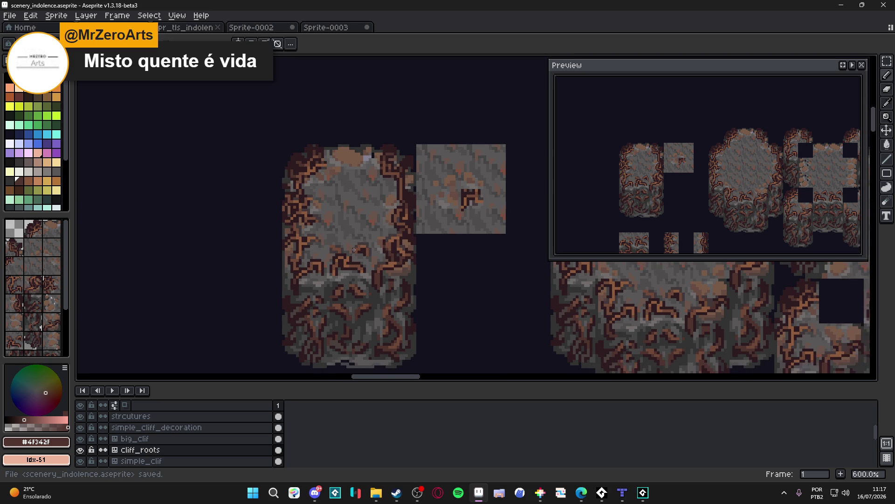
scroll(355, 266, up, 6)
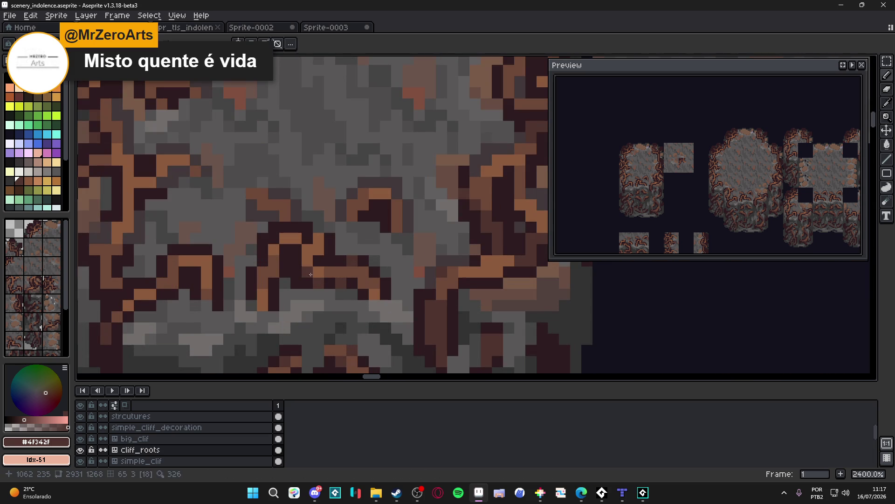
scroll(318, 273, down, 6)
key(ctrl+s)
scroll(277, 274, up, 6)
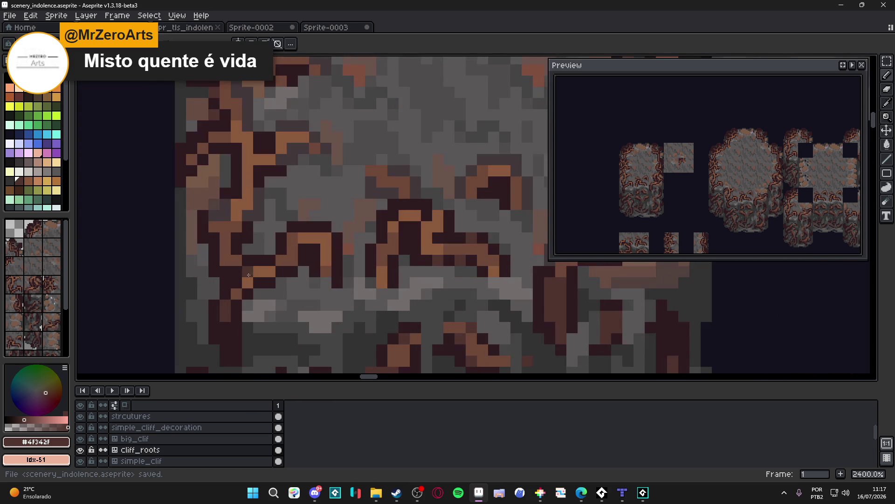
scroll(266, 261, down, 6)
key(ctrl+s)
scroll(371, 201, down, 1)
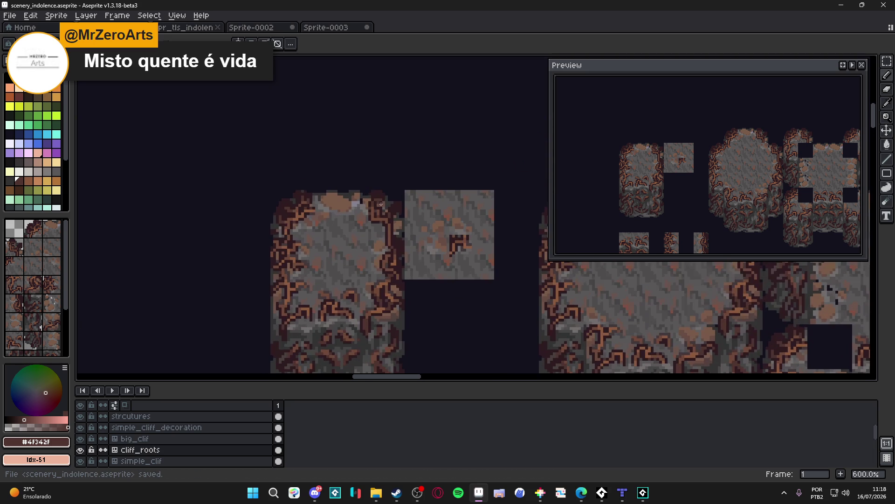
scroll(410, 173, down, 1)
scroll(410, 162, down, 1)
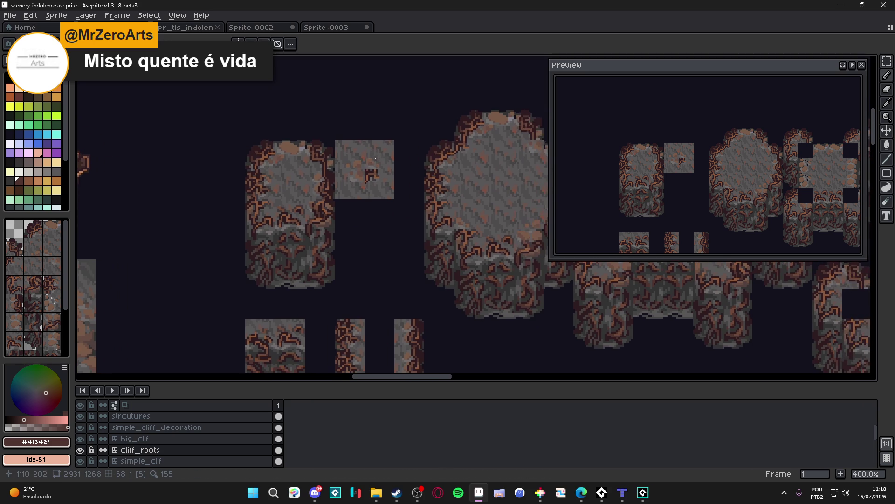
scroll(314, 169, up, 7)
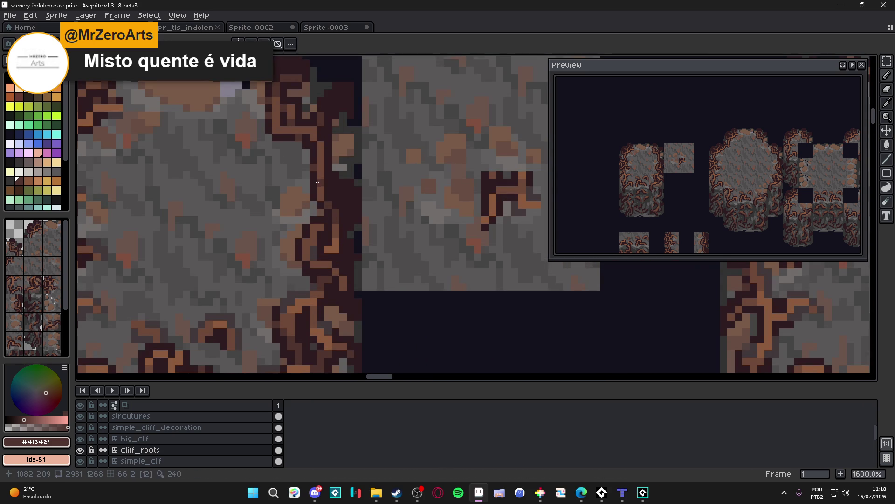
scroll(326, 187, down, 6)
key(ctrl+s)
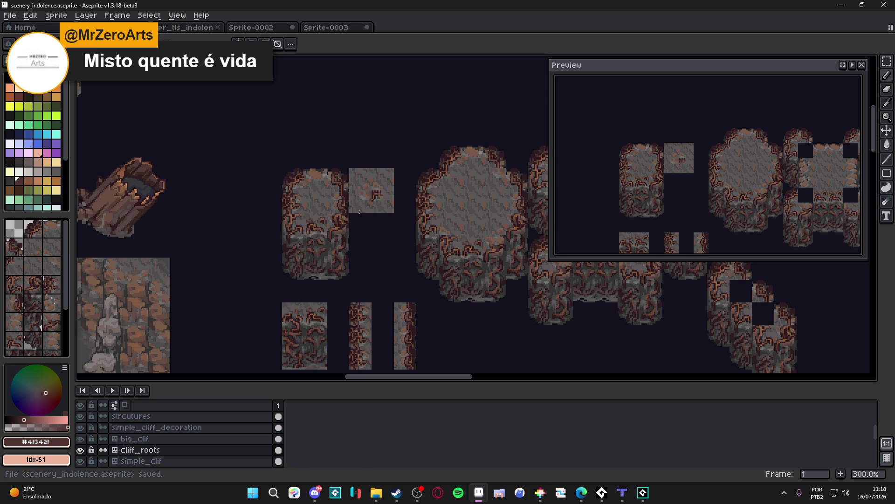
mouse_move(354, 211)
mouse_down()
mouse_move(358, 192)
mouse_move(360, 232)
mouse_move(383, 194)
mouse_move(368, 202)
mouse_move(334, 181)
mouse_up()
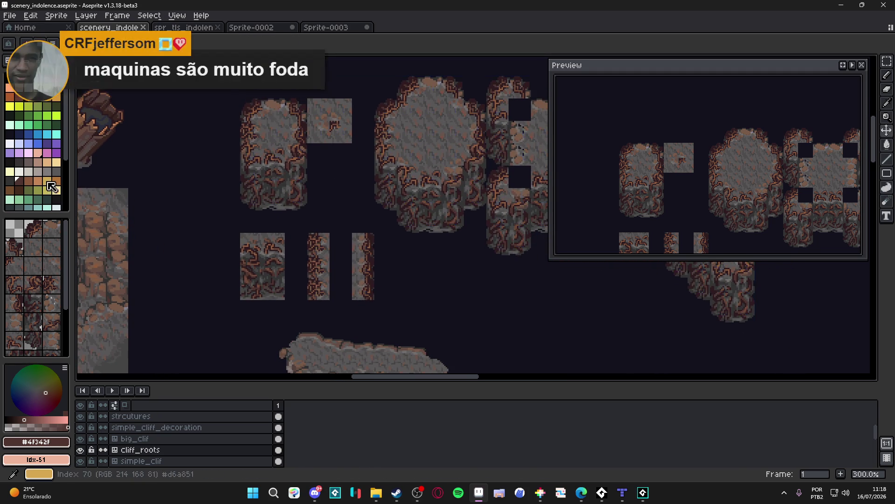
Step: Paint the ledge tile in a row extending right from the narrow cliff column
click(33, 285)
drag(324, 203, 335, 210)
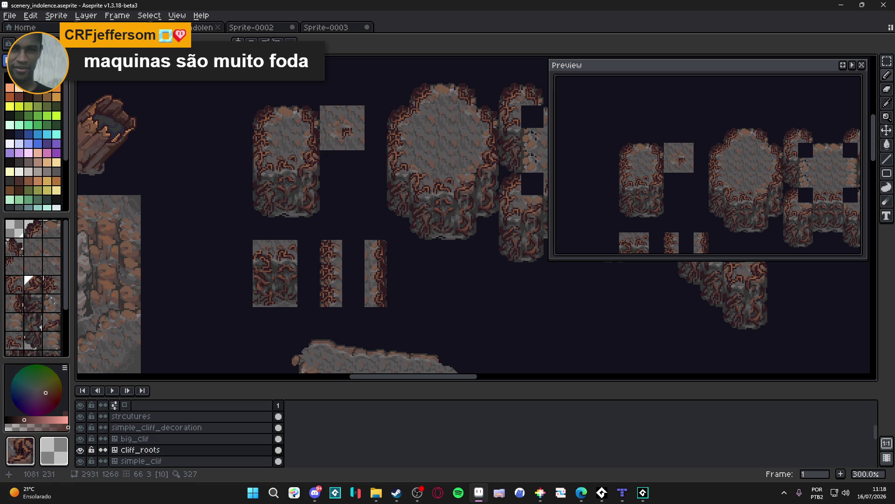
mouse_move(389, 280)
mouse_down()
mouse_move(361, 258)
mouse_move(418, 254)
mouse_up()
Step: Back in colour mode, sample root brown #6e4837, save, and draw a dark stroke on the ledge top
key(Tab)
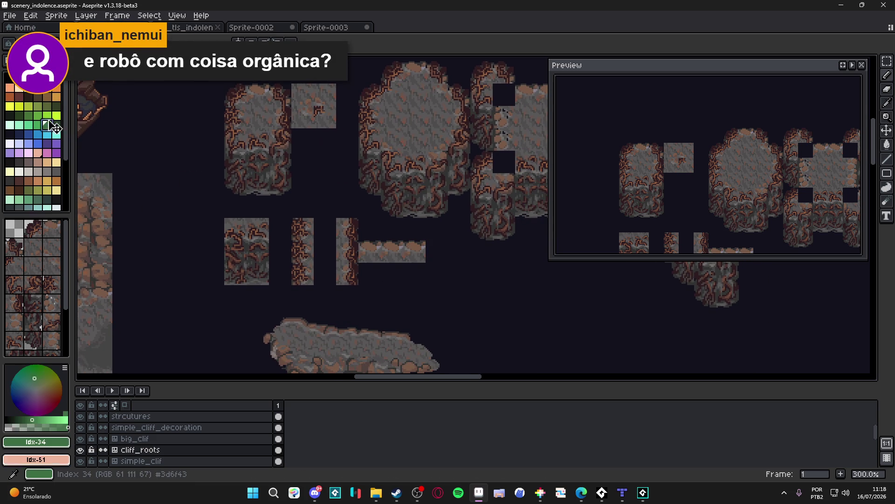
scroll(369, 251, up, 1)
scroll(368, 250, up, 5)
alt+click(336, 233)
drag(411, 240, 291, 221)
scroll(292, 220, up, 1)
alt+click(207, 167)
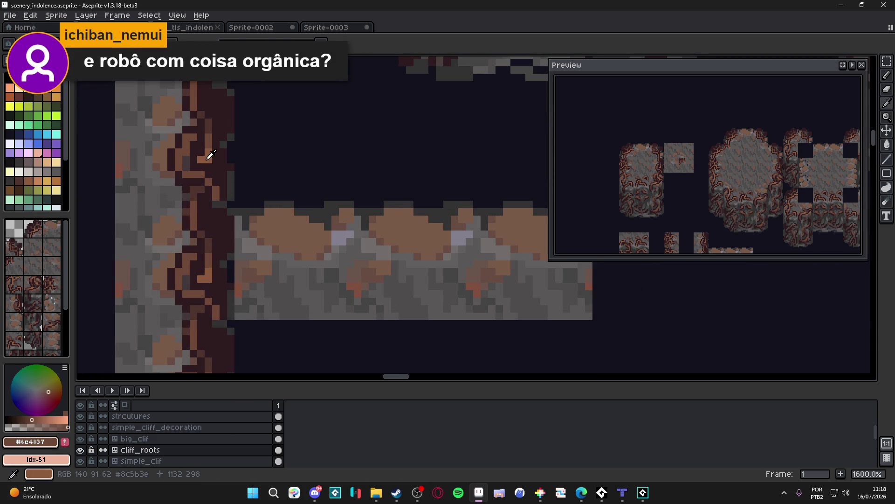
alt+click(196, 174)
drag(297, 221, 288, 210)
key(ctrl+s)
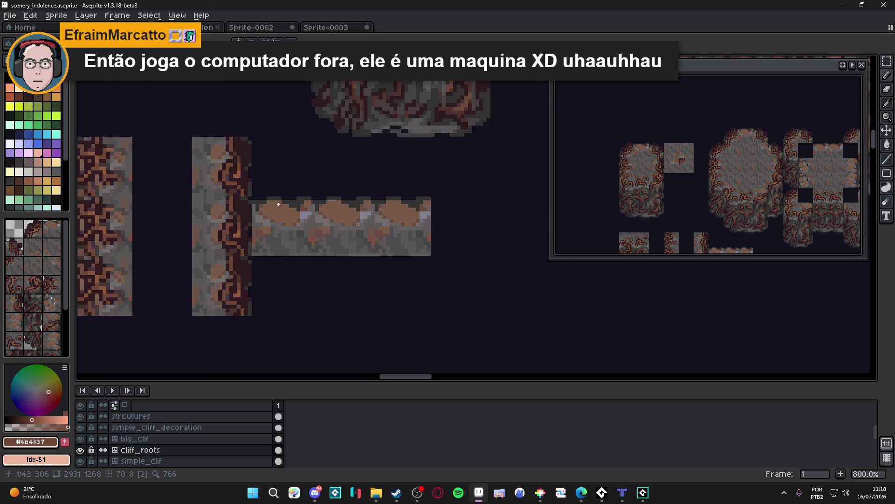
mouse_move(279, 198)
mouse_down()
mouse_move(282, 221)
mouse_move(301, 228)
mouse_move(289, 219)
mouse_move(322, 229)
mouse_move(330, 213)
mouse_move(361, 204)
mouse_up()
Step: Darken the ledge's top edge with short dark strokes, then save
click(330, 221)
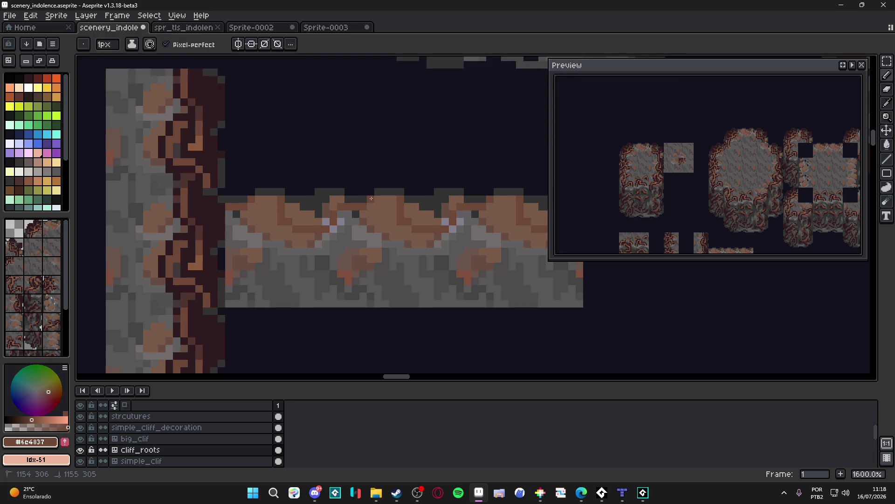
drag(375, 236, 396, 234)
click(388, 234)
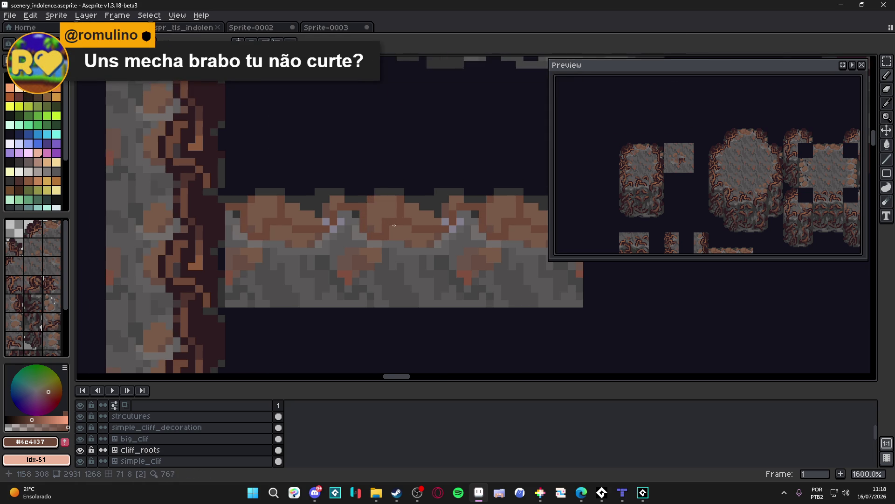
scroll(360, 249, down, 4)
key(ctrl+s)
drag(319, 213, 332, 208)
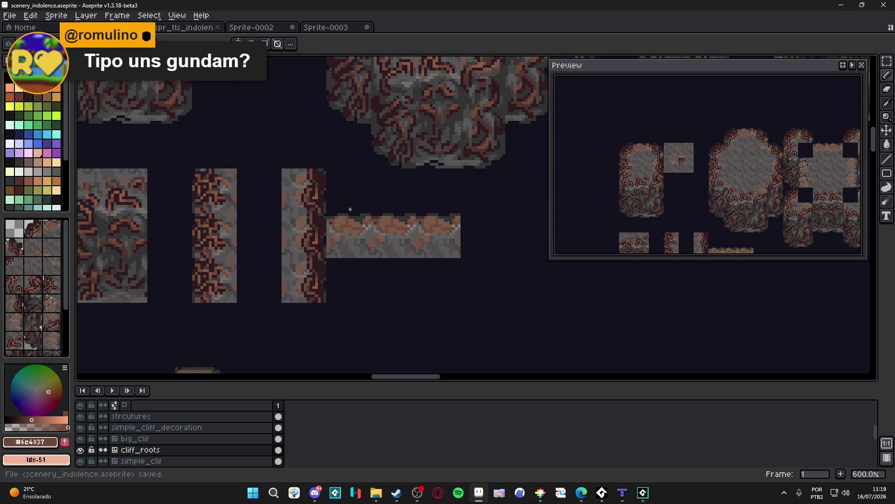
Step: Sample the darkest root brown and outline the root edges along the strip's top
scroll(323, 211, up, 3)
alt+click(323, 226)
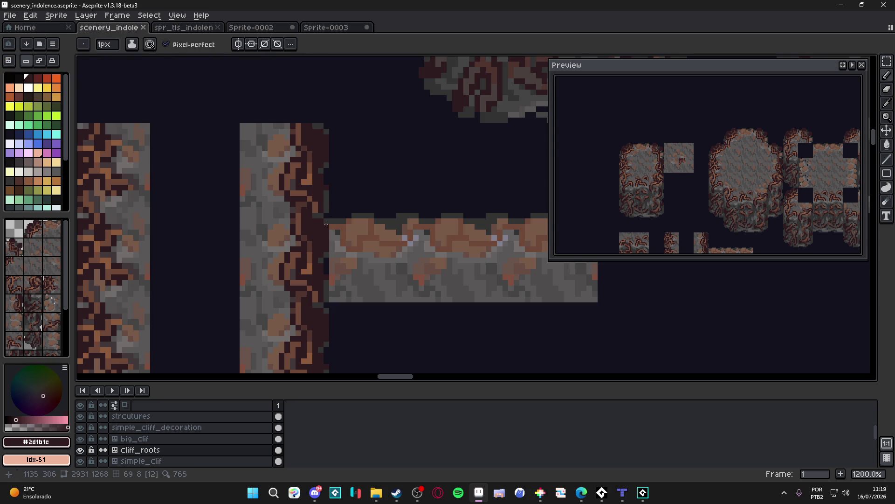
scroll(322, 226, up, 1)
click(362, 220)
mouse_move(355, 226)
mouse_down()
mouse_move(354, 249)
mouse_move(364, 234)
mouse_move(375, 235)
mouse_move(377, 218)
mouse_up()
alt+click(383, 213)
alt+click(383, 213)
click(383, 218)
key(Tab)
mouse_move(388, 216)
mouse_down()
mouse_move(399, 234)
mouse_move(425, 241)
mouse_move(466, 220)
mouse_up()
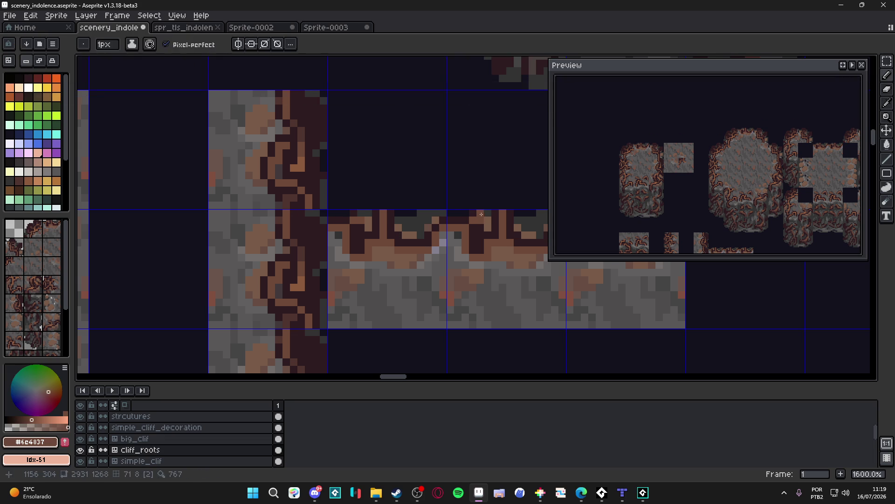
Step: Add dark strokes along the root band's bottom, undoing one misplaced stroke, and save
drag(458, 220, 436, 207)
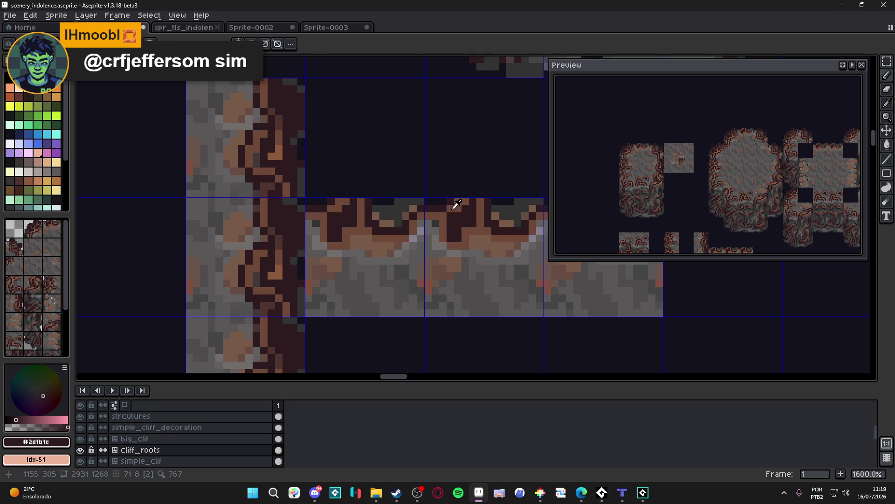
scroll(446, 215, down, 2)
key(ctrl+s)
scroll(444, 220, up, 2)
scroll(414, 205, up, 2)
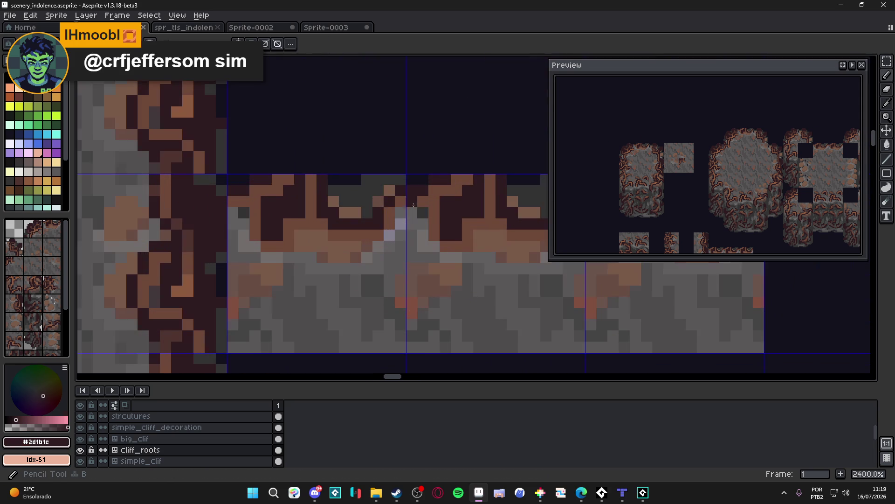
mouse_move(419, 219)
mouse_down()
mouse_move(420, 236)
mouse_move(401, 219)
mouse_move(378, 246)
mouse_move(310, 248)
mouse_up()
key(ctrl+z)
mouse_move(292, 258)
mouse_down()
mouse_move(255, 258)
mouse_move(247, 247)
mouse_up()
scroll(247, 247, down, 5)
key(ctrl+s)
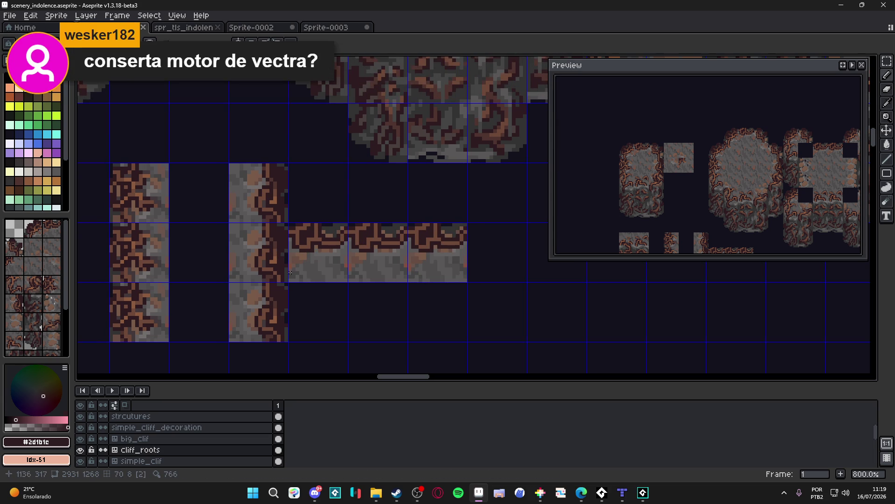
Step: Paint a dark grey row along the horizontal strip's top edge, plus two extra pixels
scroll(394, 176, up, 2)
scroll(312, 174, down, 2)
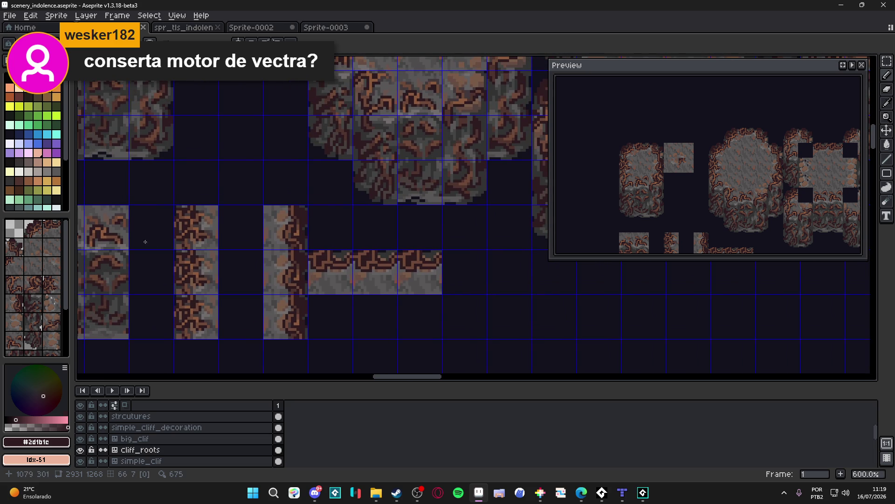
drag(226, 177, 325, 224)
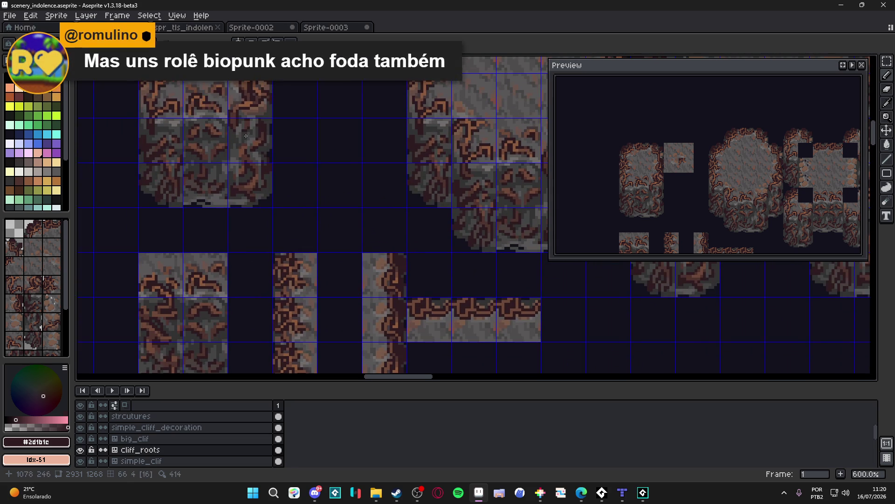
scroll(441, 134, up, 3)
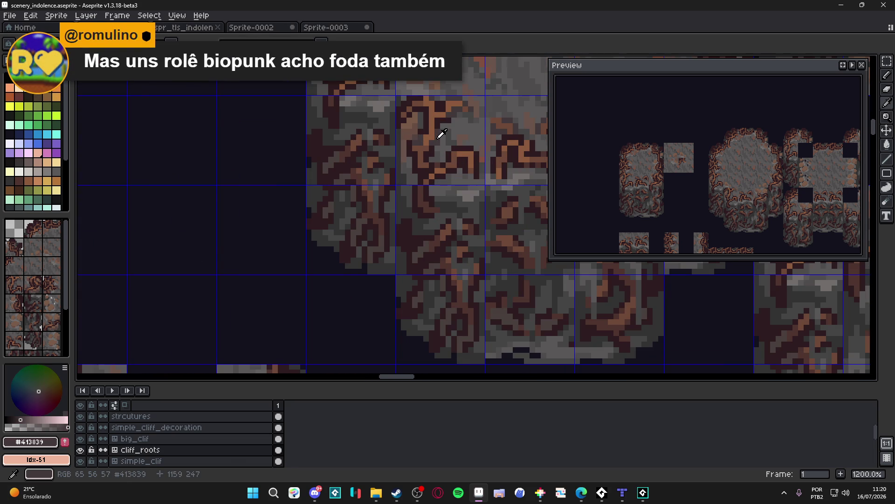
scroll(269, 256, down, 2)
scroll(302, 254, up, 6)
mouse_move(301, 255)
mouse_down()
mouse_move(373, 251)
mouse_move(370, 242)
mouse_up()
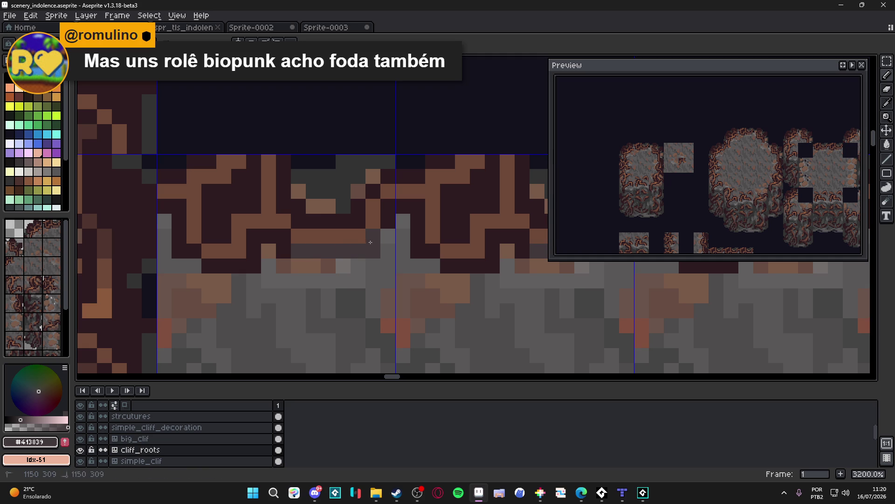
scroll(392, 243, down, 3)
scroll(412, 244, up, 2)
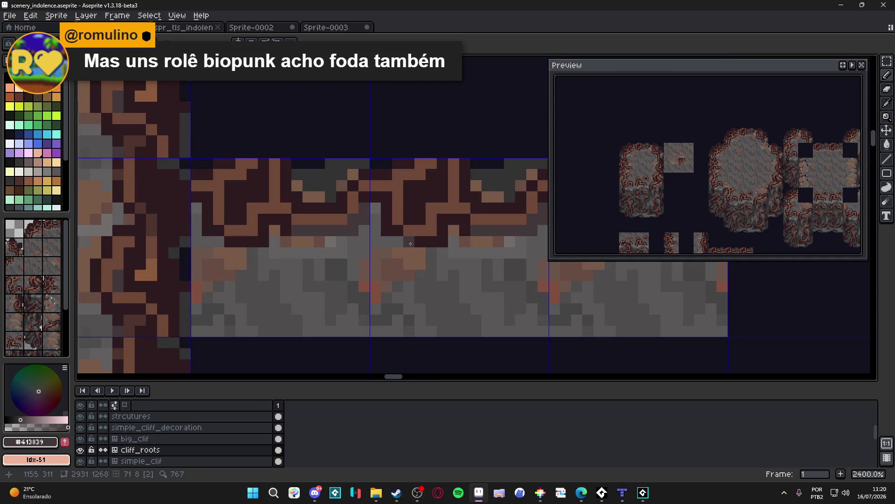
drag(397, 231, 390, 229)
Step: Save scenery_indolence.aseprite with the filled top edge
scroll(391, 231, down, 3)
scroll(394, 240, up, 2)
scroll(396, 250, down, 4)
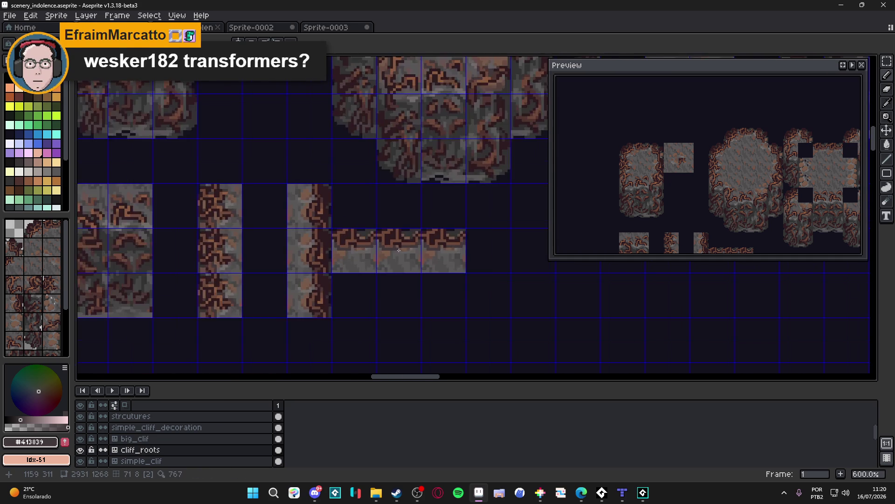
scroll(397, 250, down, 2)
scroll(394, 245, up, 1)
scroll(393, 244, up, 4)
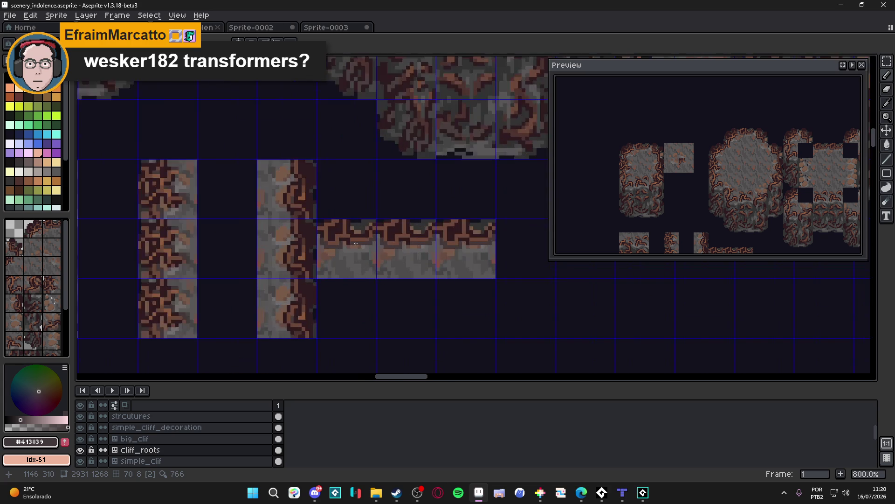
scroll(364, 241, down, 2)
key(ctrl+s)
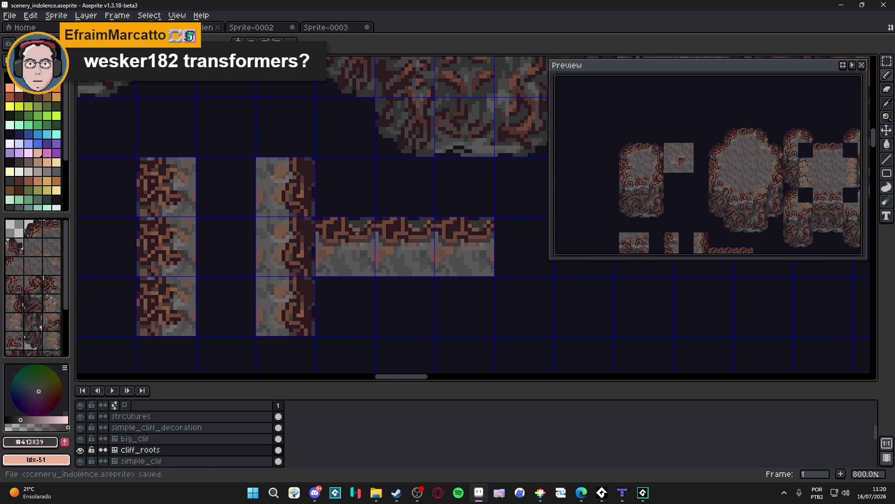
scroll(357, 234, down, 1)
scroll(346, 233, up, 6)
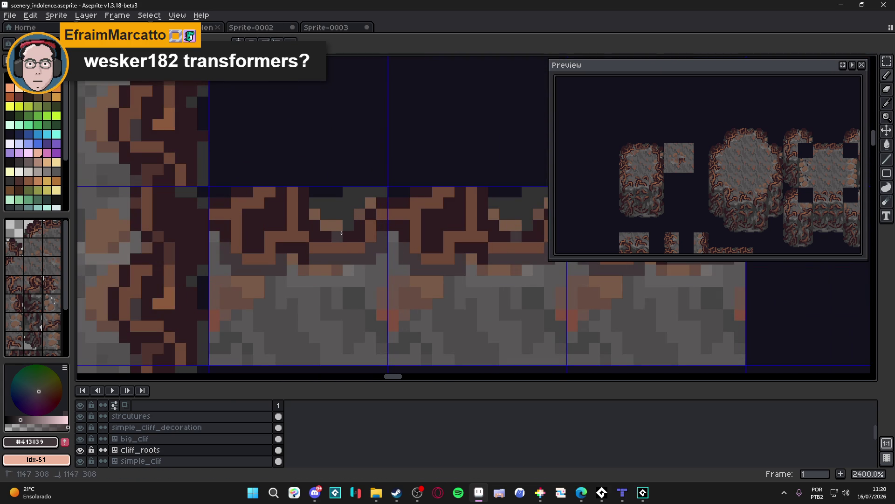
scroll(349, 231, down, 5)
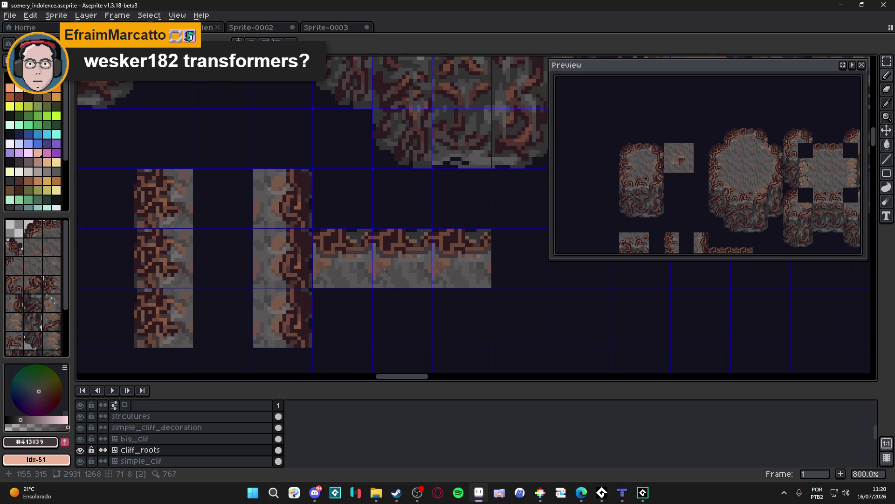
key(ctrl+s)
Step: Touch up the root outline pixels and add dark grey pixels on the top edge and below the roots
scroll(373, 266, up, 5)
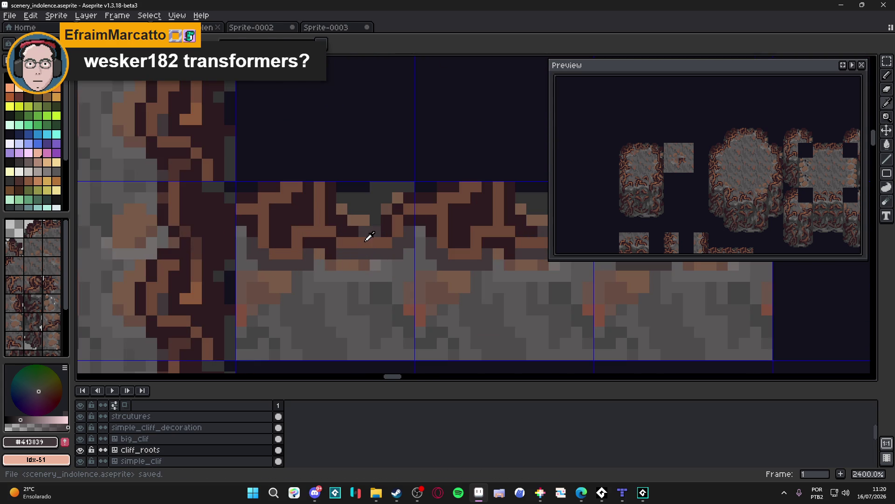
click(361, 261)
mouse_move(364, 275)
mouse_down()
mouse_move(373, 264)
mouse_move(374, 276)
mouse_up()
alt+click(386, 276)
click(386, 264)
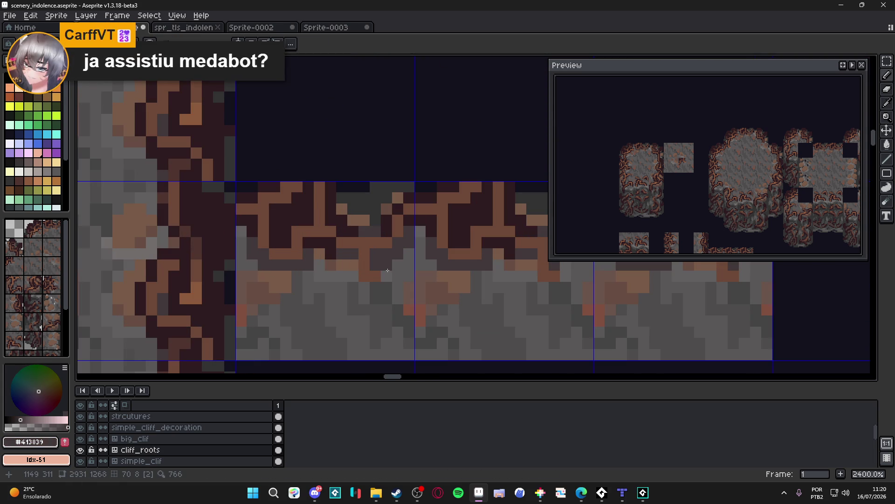
click(375, 288)
click(364, 287)
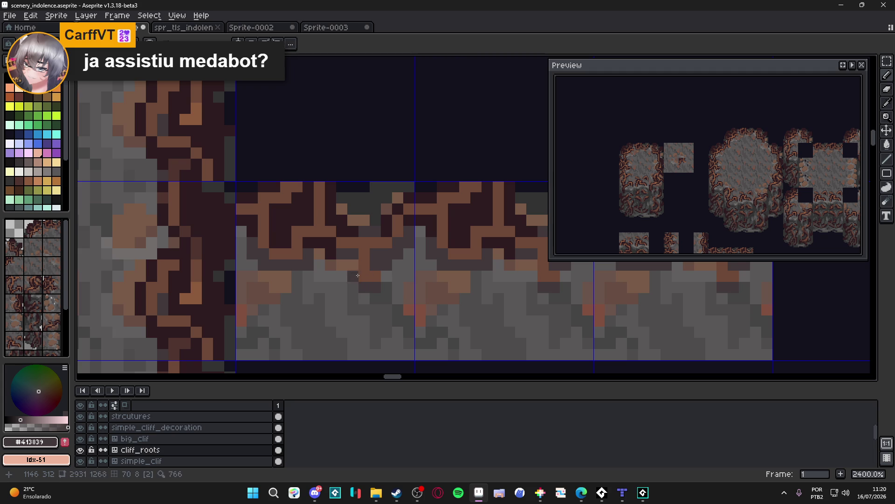
click(353, 272)
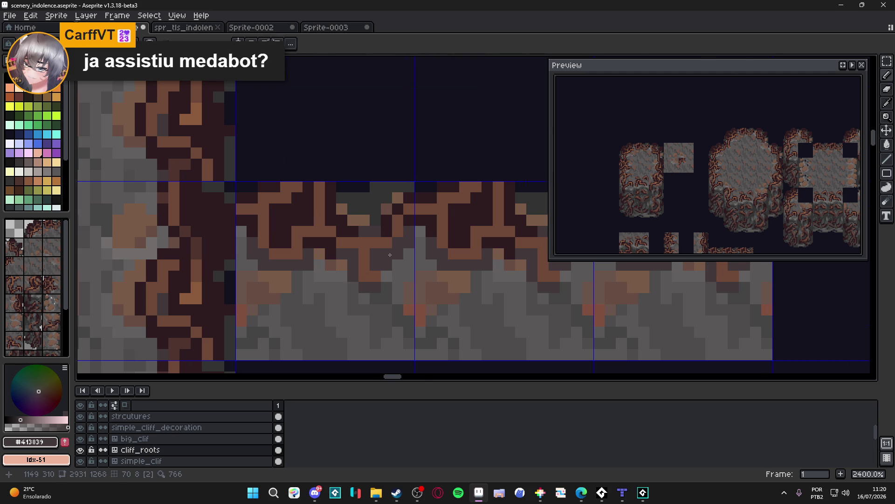
Step: Add a dark brown pixel to the root outline, then sample the dark grey and medium brown
scroll(407, 257, down, 5)
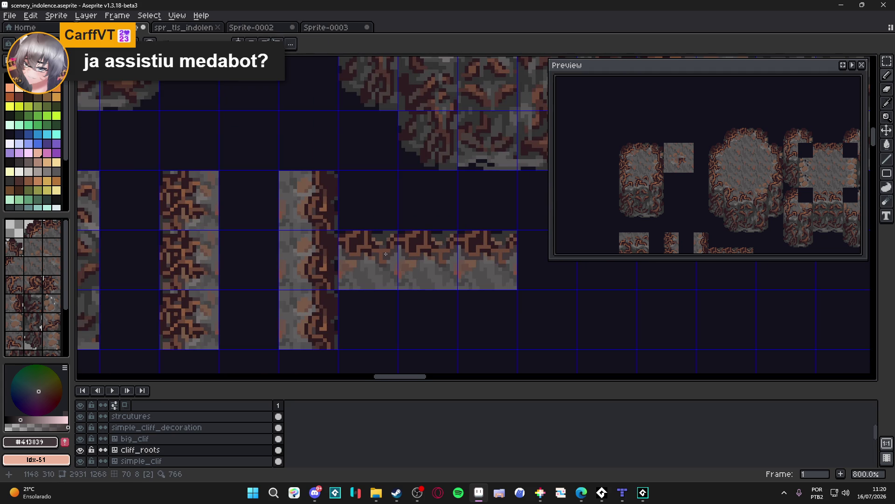
scroll(384, 257, up, 1)
alt+click(356, 219)
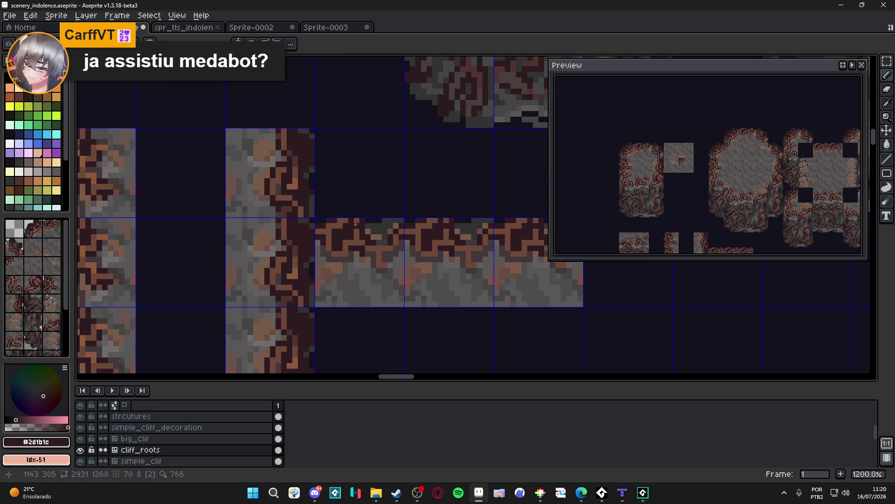
click(424, 226)
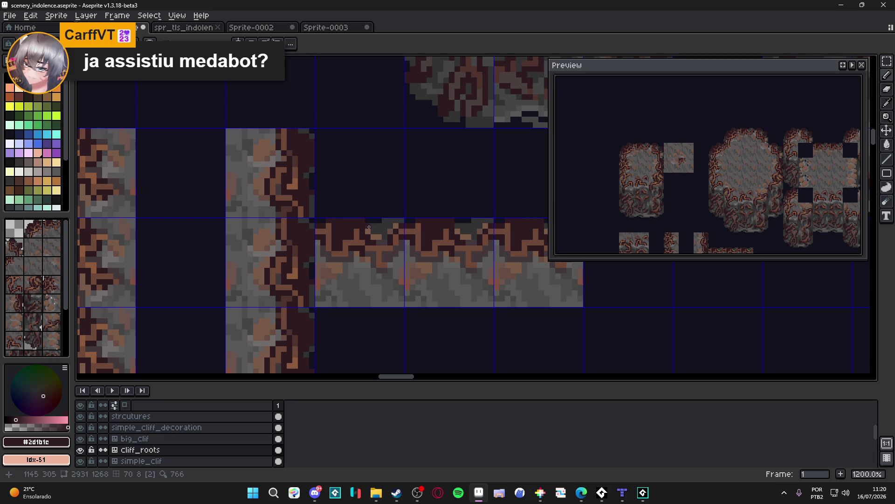
scroll(423, 220, down, 3)
scroll(423, 219, up, 1)
alt+click(344, 200)
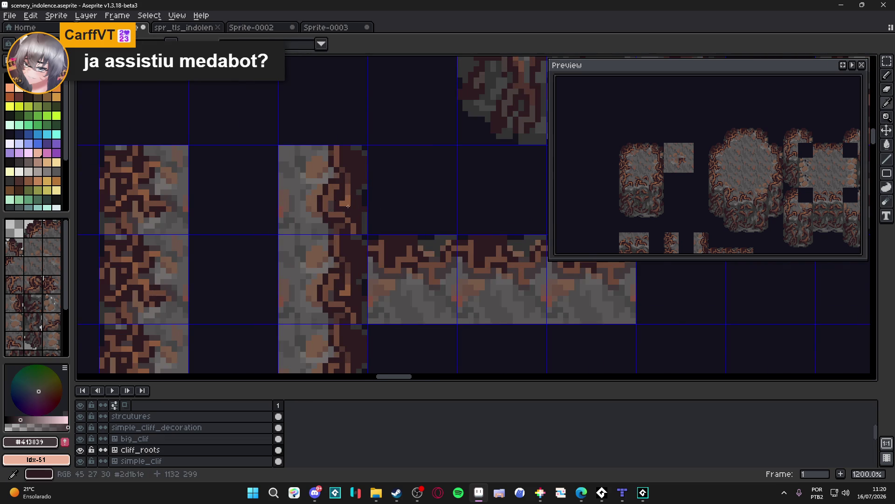
scroll(367, 204, up, 2)
alt+click(360, 180)
scroll(360, 180, up, 3)
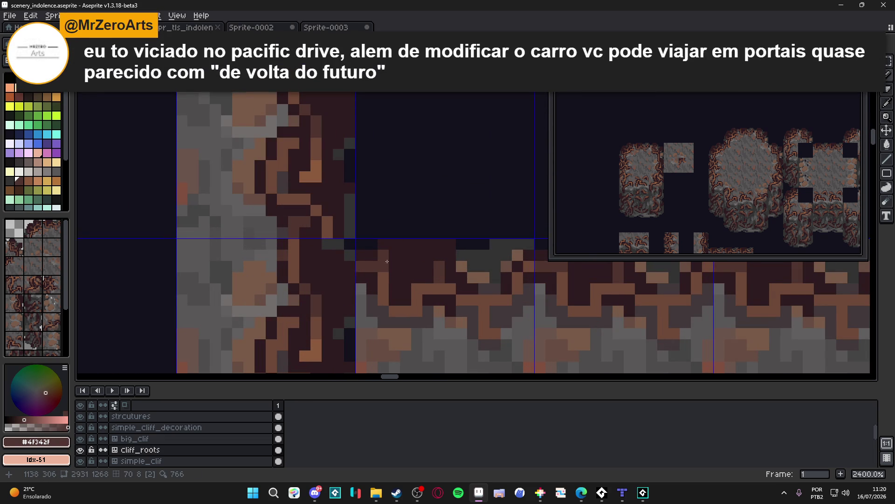
Step: Save, hide the tile grid and briefly show it again, then save twice more
scroll(441, 267, down, 5)
scroll(441, 266, up, 1)
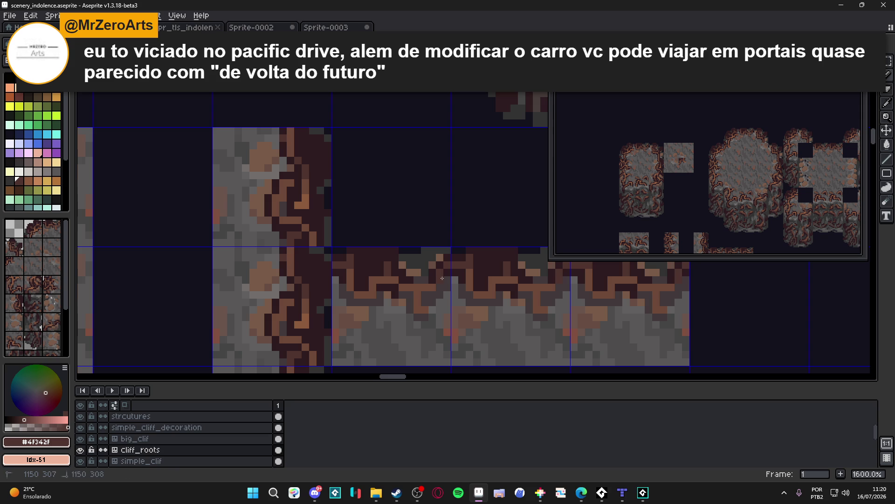
scroll(446, 274, down, 1)
scroll(446, 274, down, 2)
key(ctrl+s)
scroll(408, 277, down, 2)
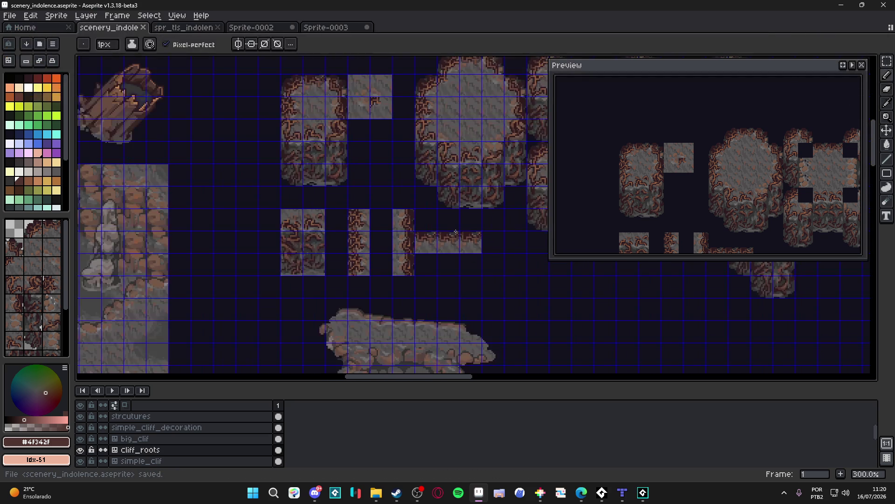
key(ctrl+apostrophe)
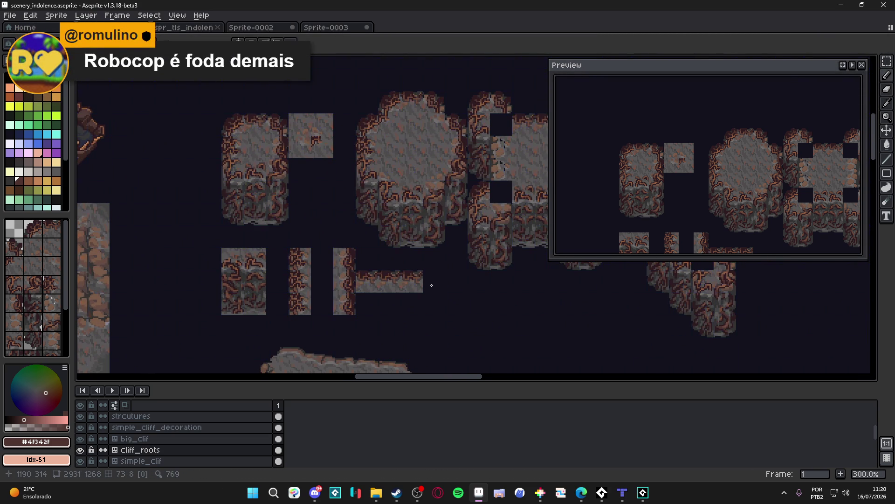
key(Tab)
key(Tab)
scroll(432, 285, up, 4)
scroll(388, 237, down, 4)
key(ctrl+s)
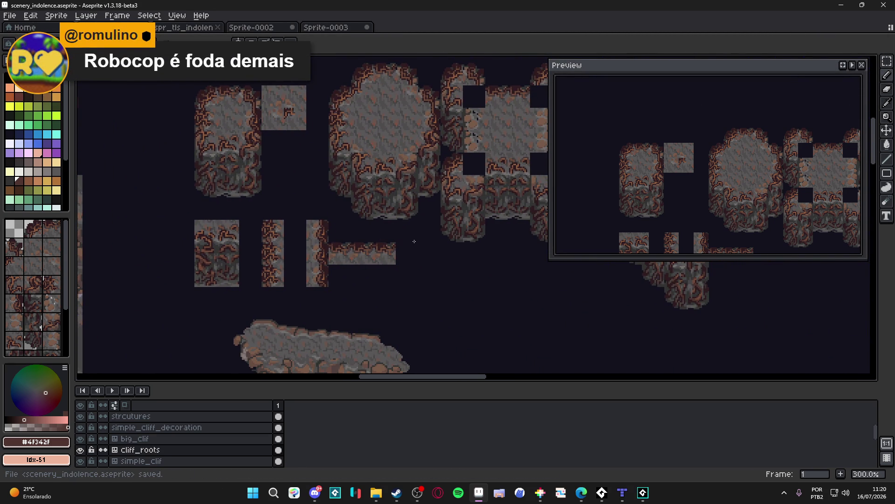
key(ctrl+s)
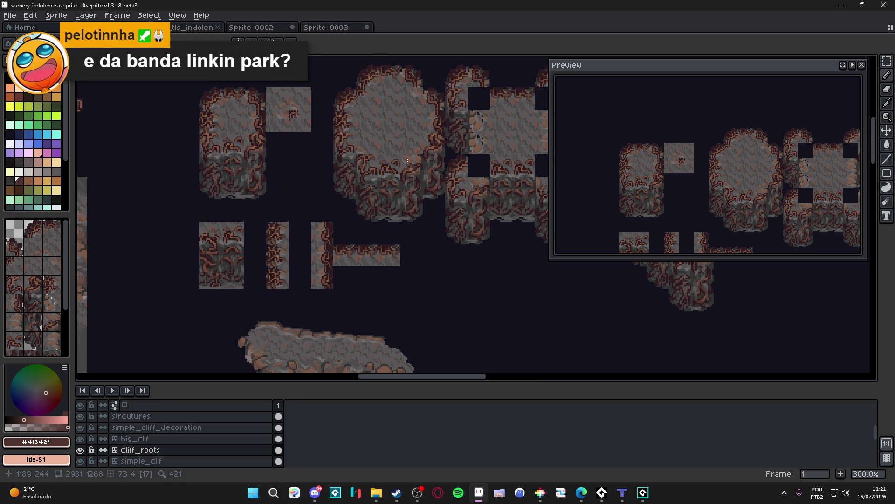
Step: Paint dark #2d1b1c pixels along the root edge atop the large rock blob
scroll(410, 110, up, 4)
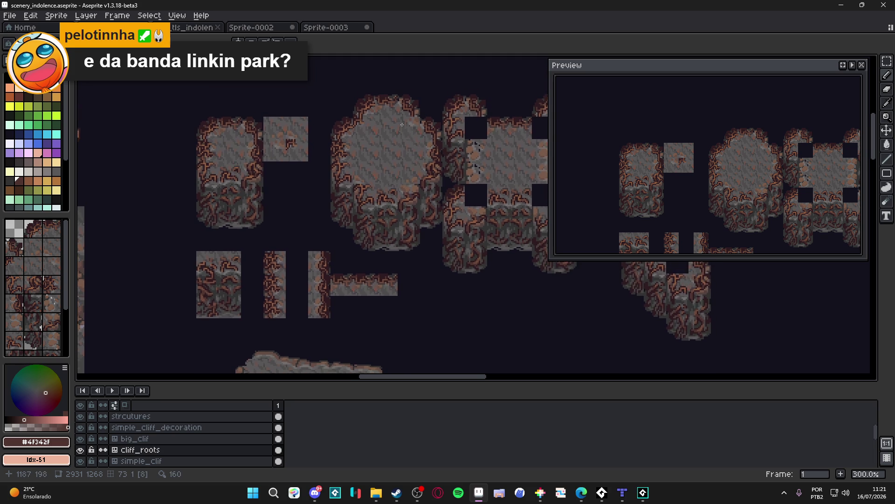
scroll(402, 98, up, 5)
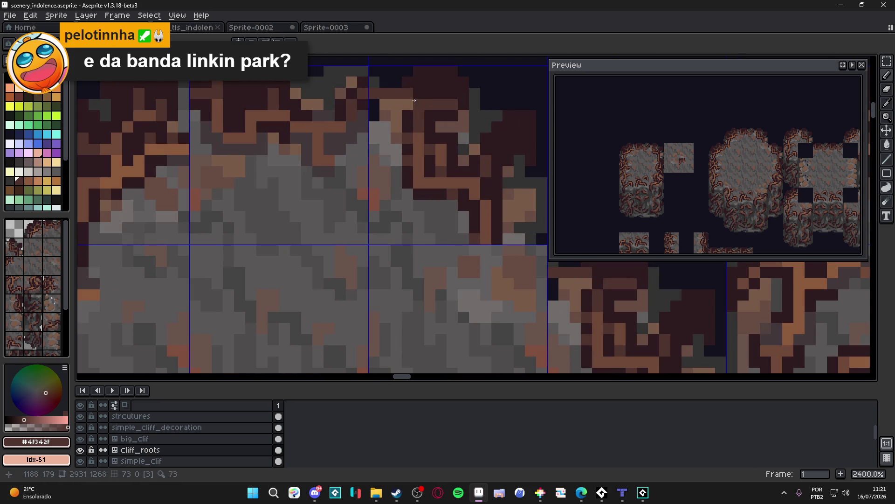
alt+click(400, 105)
click(386, 104)
click(408, 103)
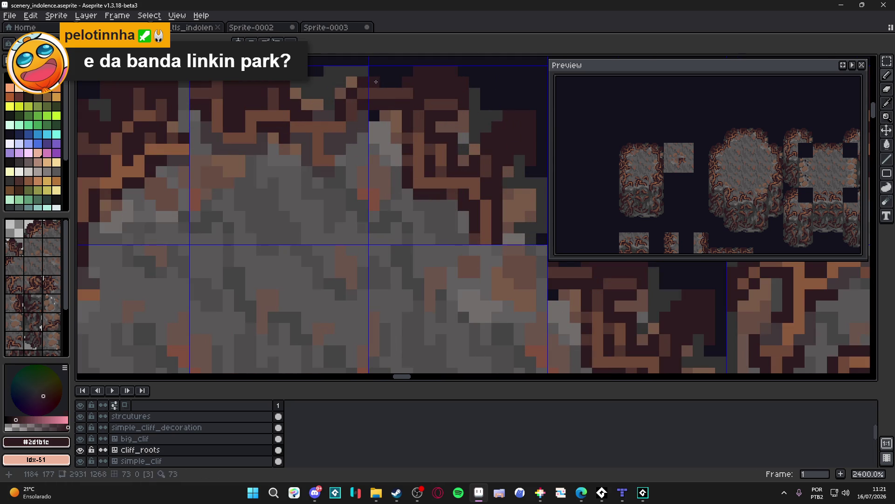
alt+click(412, 88)
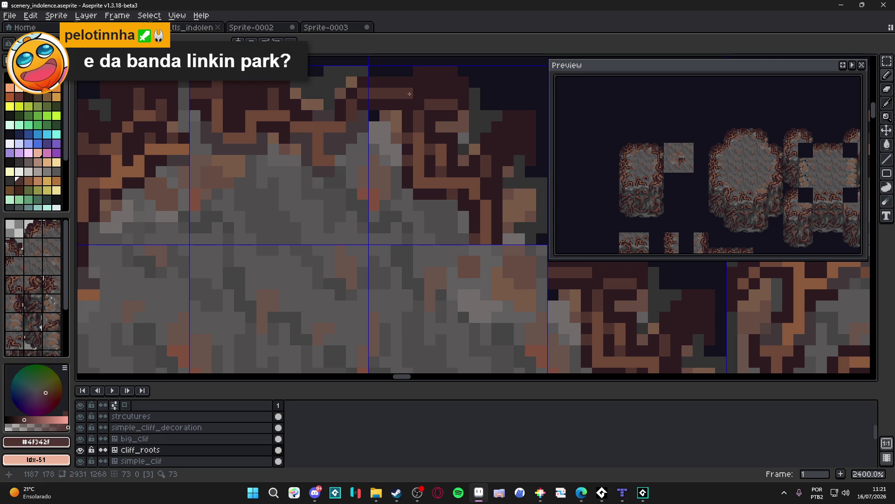
scroll(407, 118, down, 5)
scroll(407, 118, up, 6)
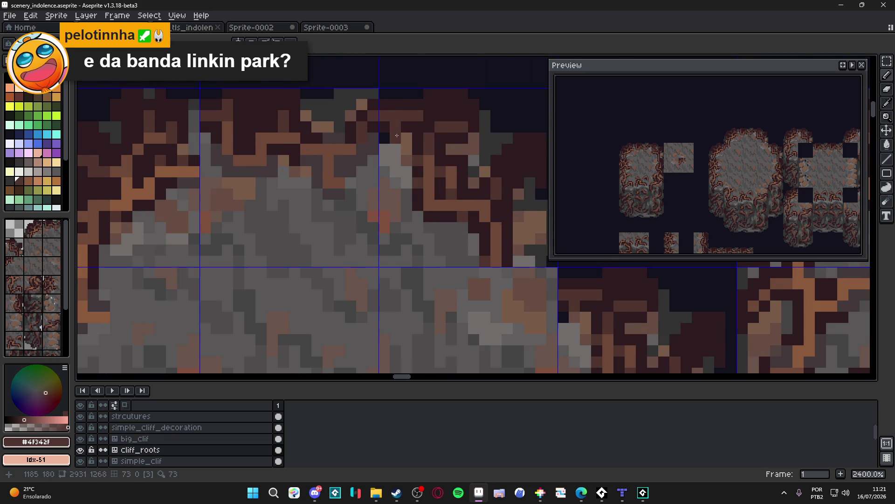
alt+click(410, 136)
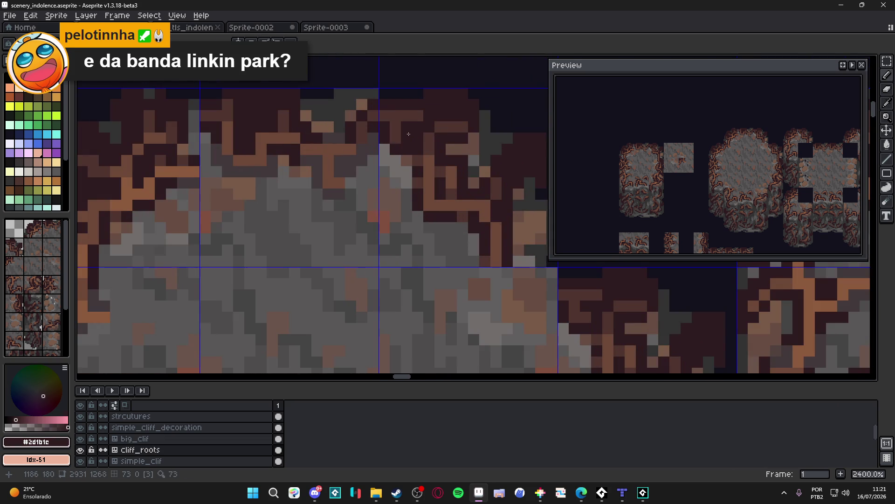
scroll(374, 179, down, 5)
Step: Save scenery_indolence.aseprite, re-saving it twice more
key(ctrl+s)
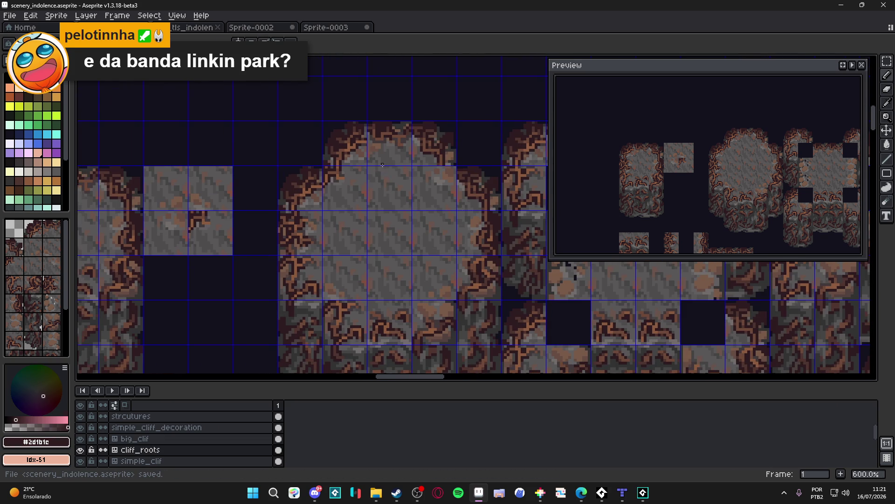
scroll(383, 164, down, 2)
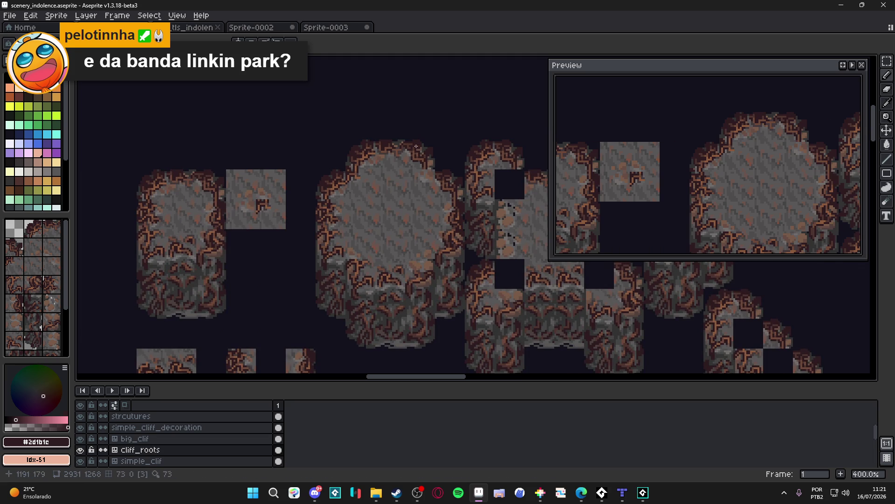
scroll(358, 178, up, 1)
key(ctrl+s)
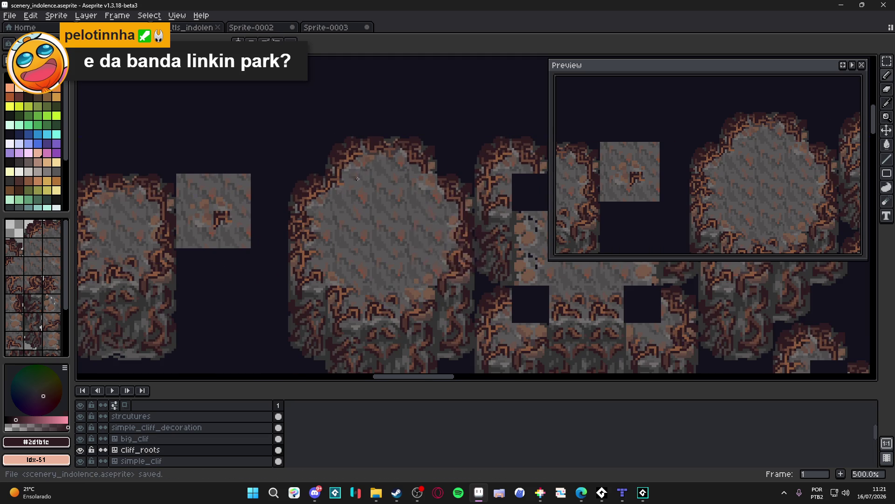
scroll(357, 178, down, 1)
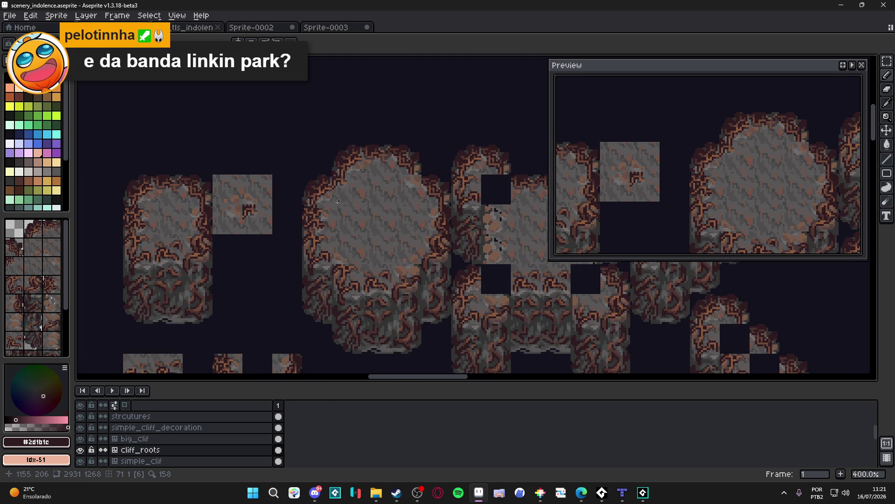
scroll(346, 207, down, 1)
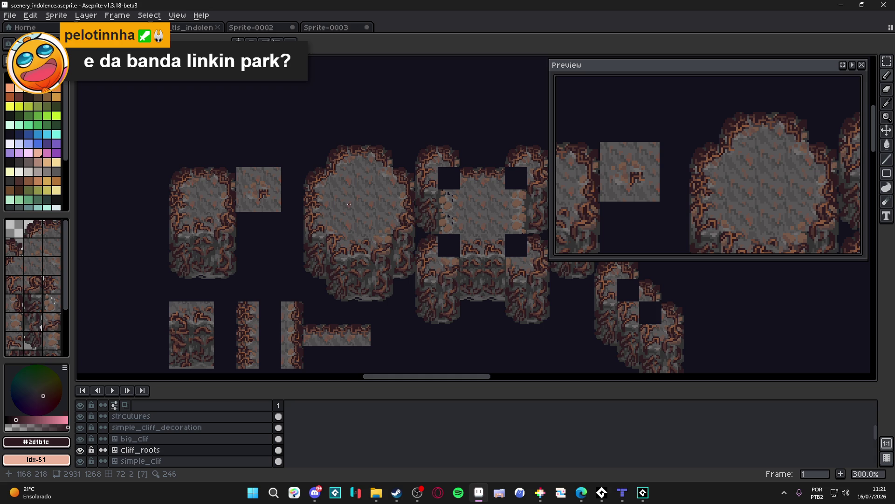
scroll(350, 206, down, 2)
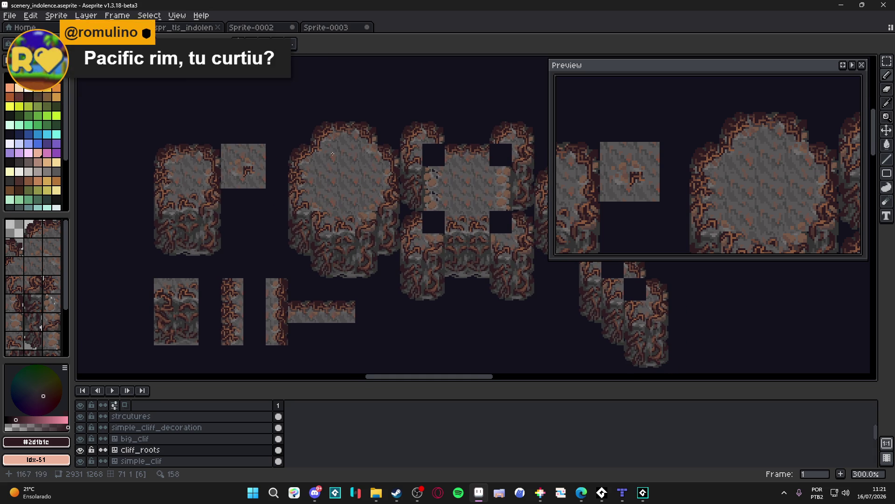
scroll(327, 154, down, 2)
key(ctrl+s)
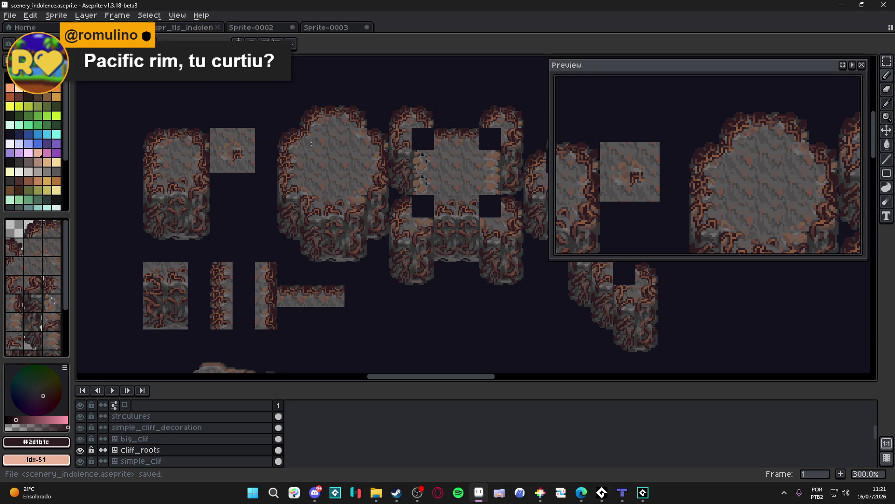
key(alt+Tab)
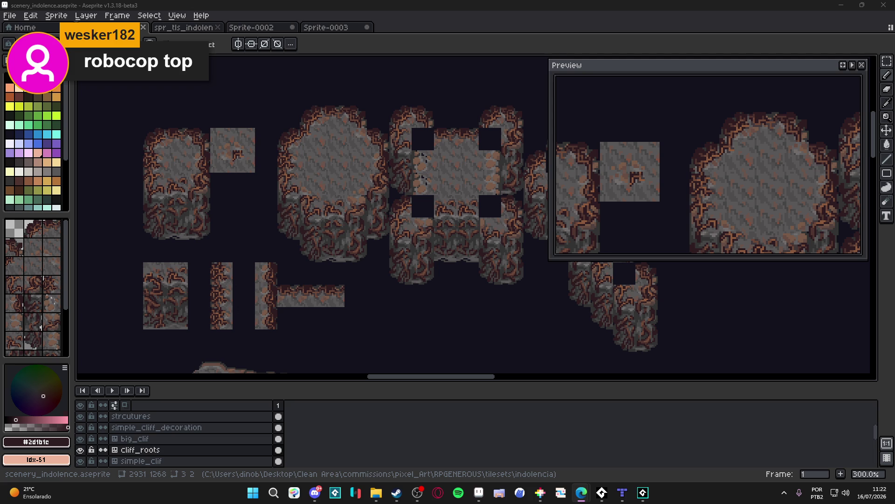
Step: Save, then draw a horizontal brown root run across the square cliff tile
key(ctrl+s)
scroll(373, 174, down, 3)
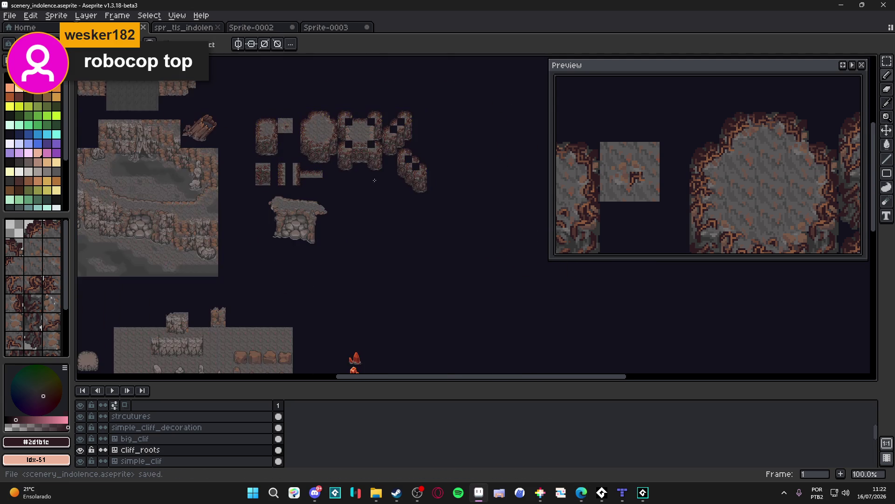
scroll(373, 174, up, 2)
mouse_move(298, 119)
mouse_down()
mouse_move(329, 148)
mouse_move(410, 185)
mouse_up()
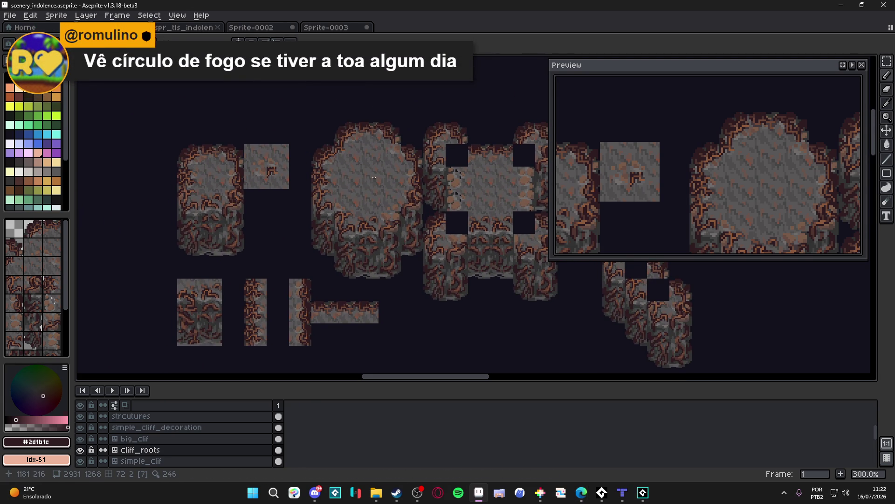
scroll(380, 173, up, 6)
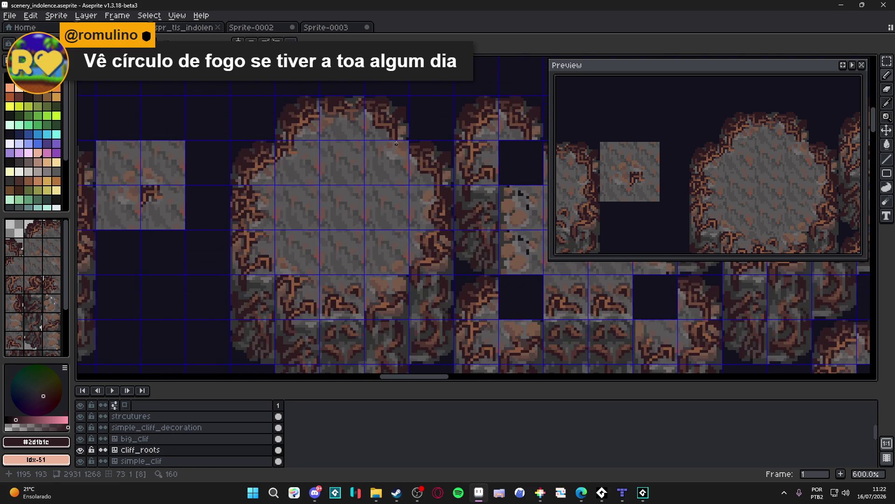
alt+click(388, 136)
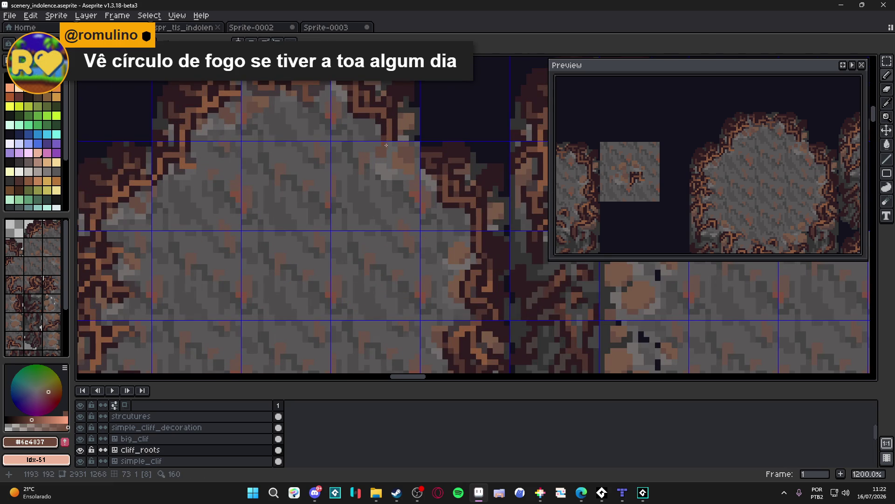
drag(387, 143, 383, 145)
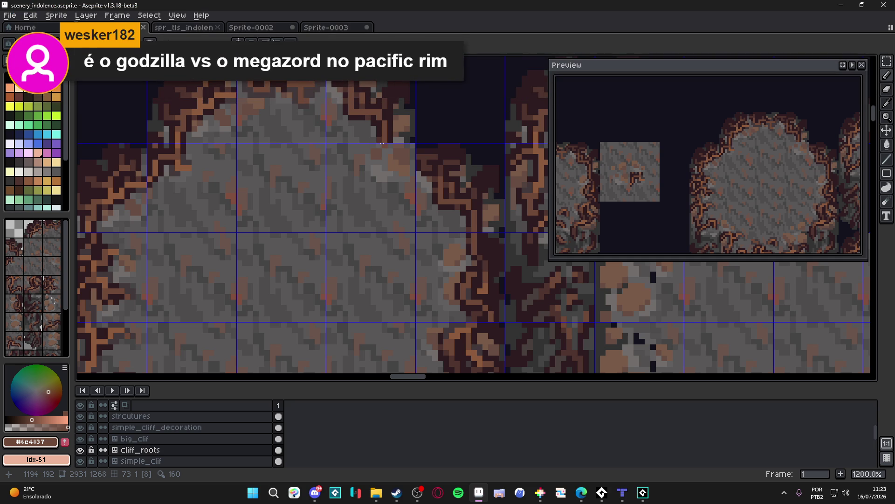
scroll(387, 145, up, 3)
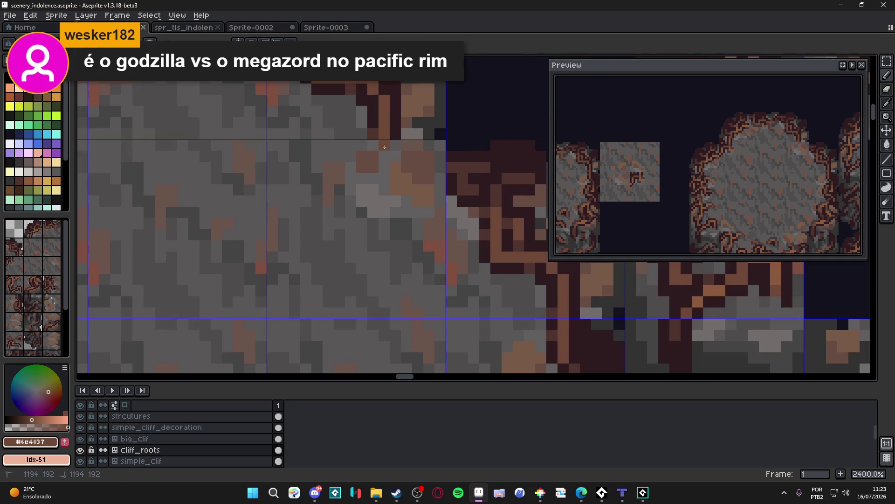
drag(386, 163, 441, 168)
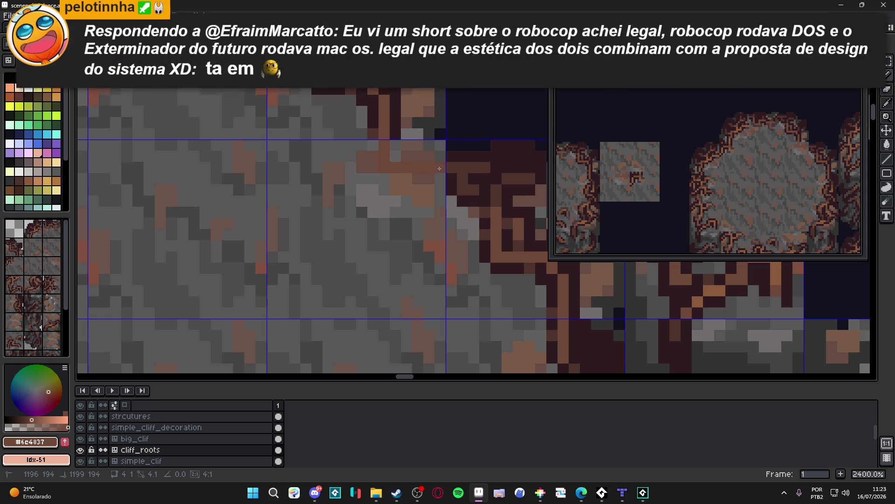
Step: Add a dark outline row and a short dark segment beneath the new root, then save
alt+click(460, 155)
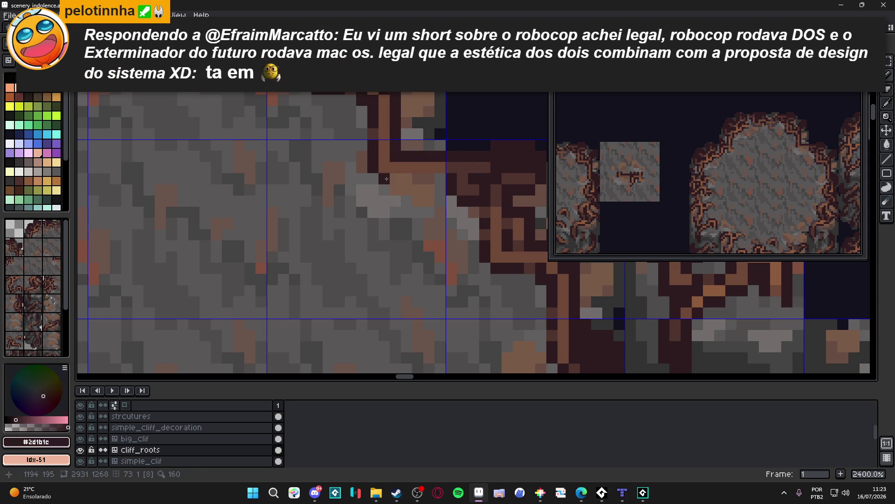
drag(386, 178, 433, 178)
alt+click(422, 166)
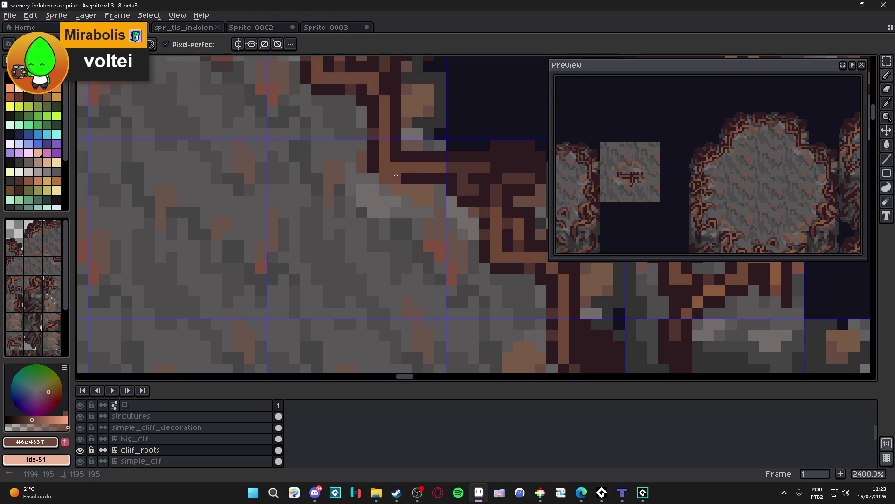
alt+click(418, 163)
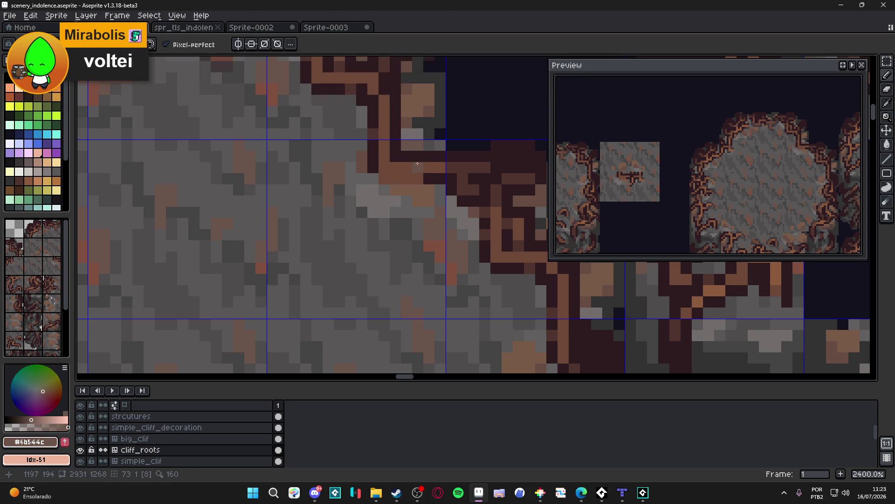
alt+click(403, 153)
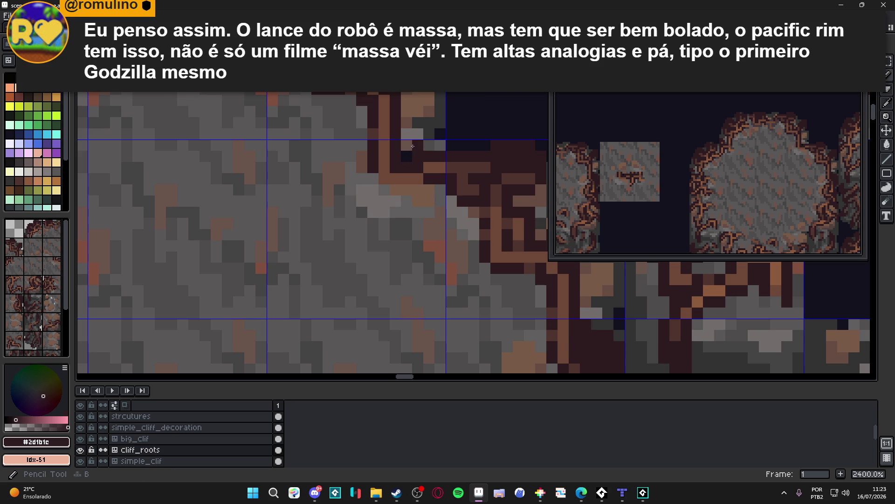
drag(412, 190, 384, 190)
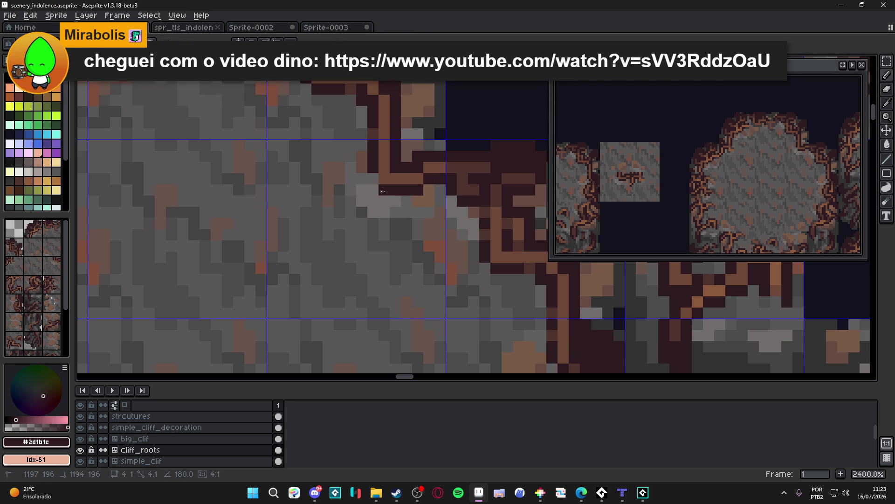
alt+click(431, 169)
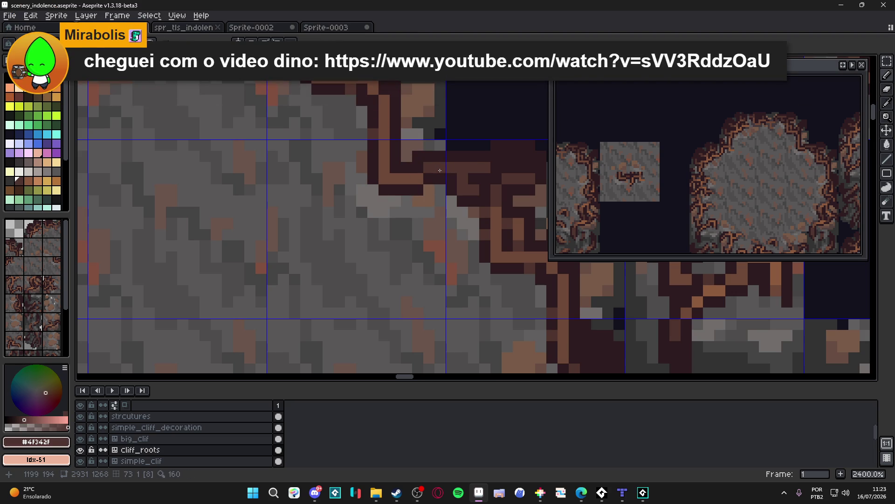
key(ctrl+s)
scroll(395, 192, down, 7)
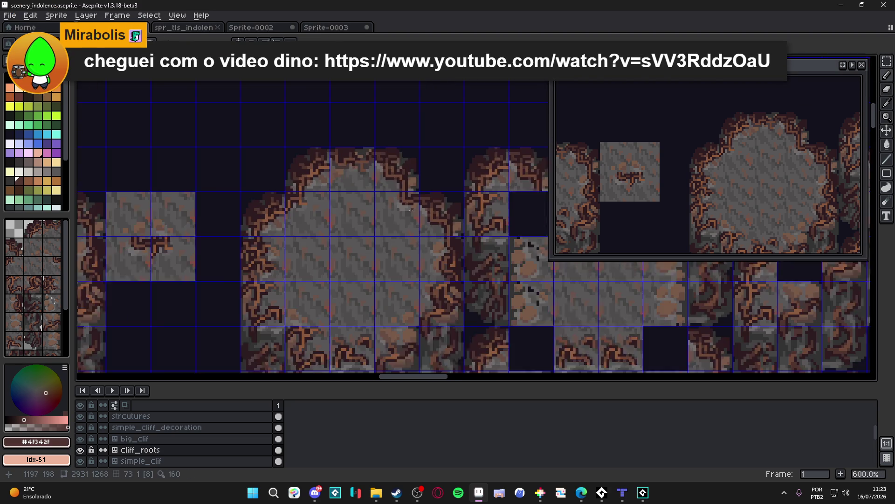
scroll(391, 208, up, 5)
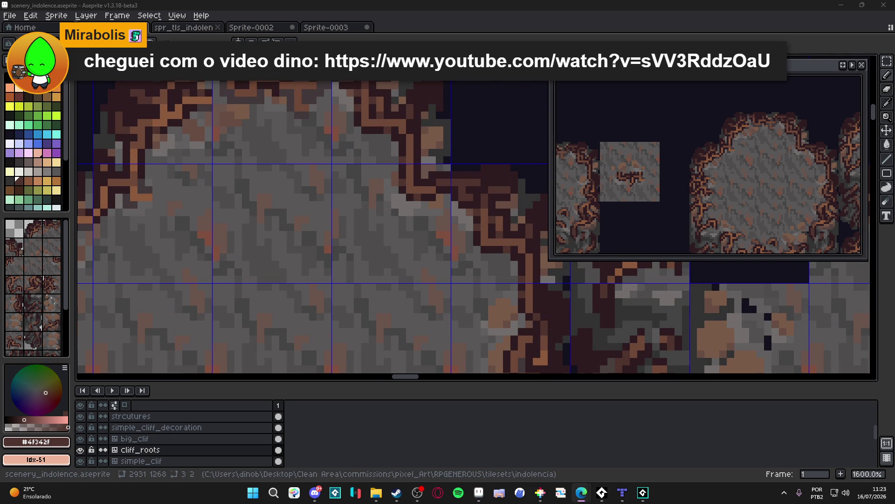
key(alt+Tab)
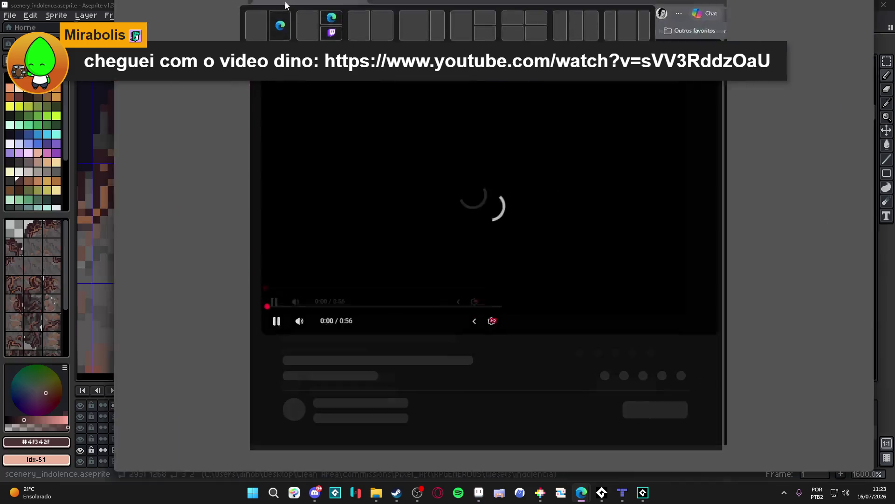
Step: Play the Emberville Voice Cast Reveal video wide and fullscreen, watching it to the end
click(291, 245)
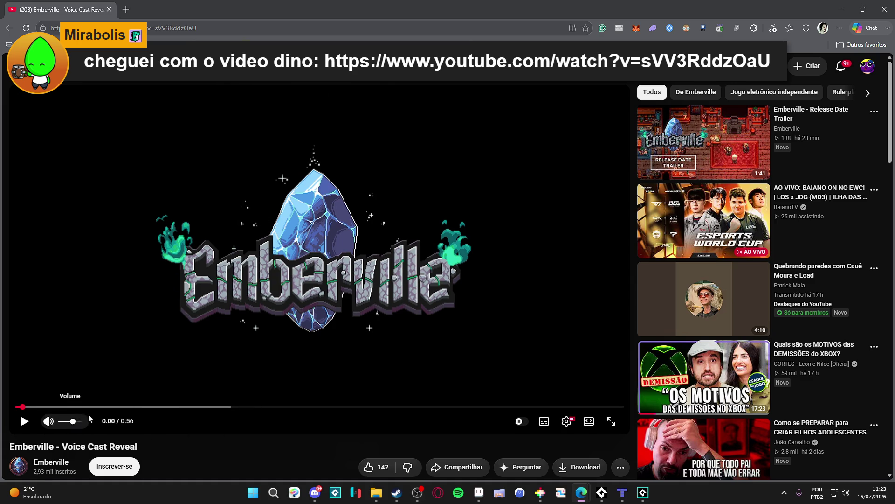
click(589, 421)
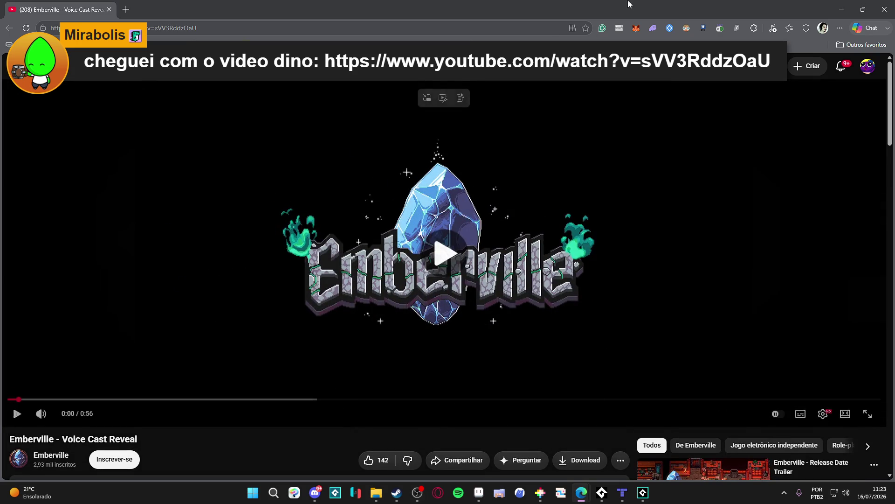
click(554, 382)
double_click(238, 341)
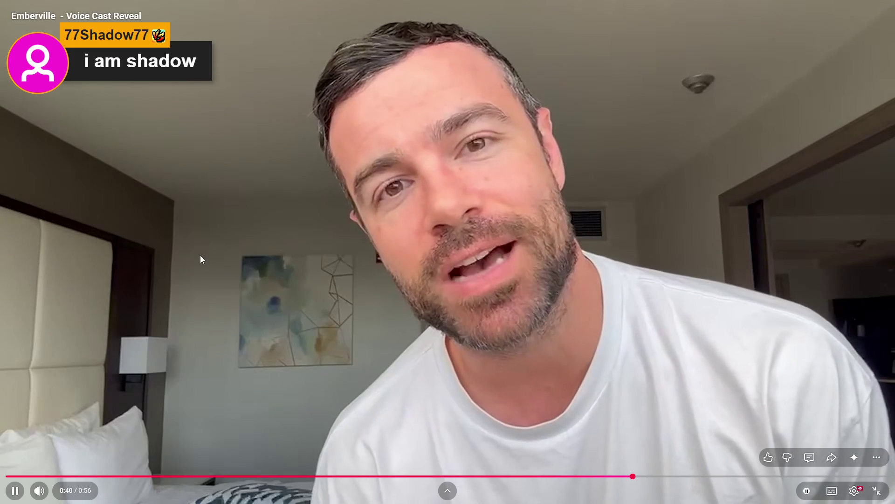
key(space)
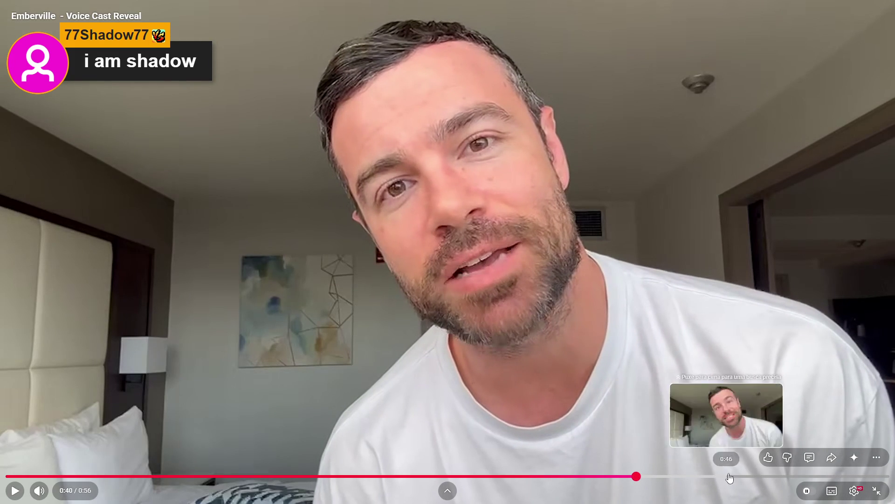
click(535, 276)
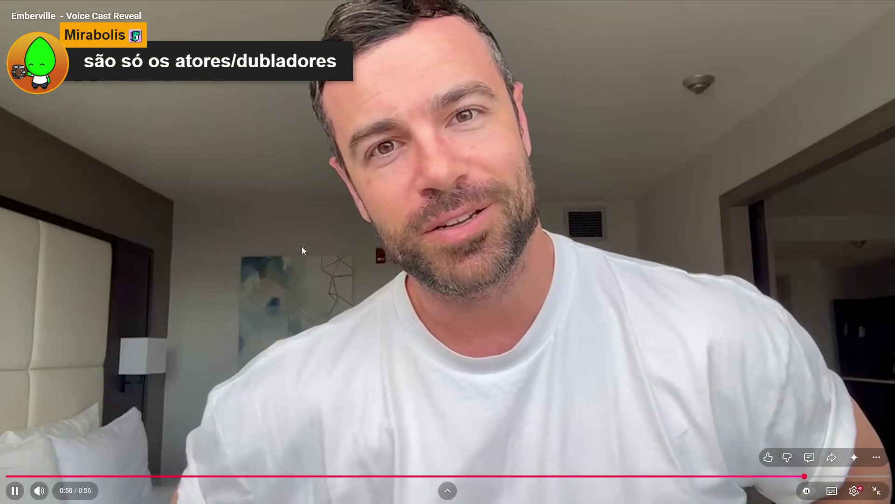
click(302, 245)
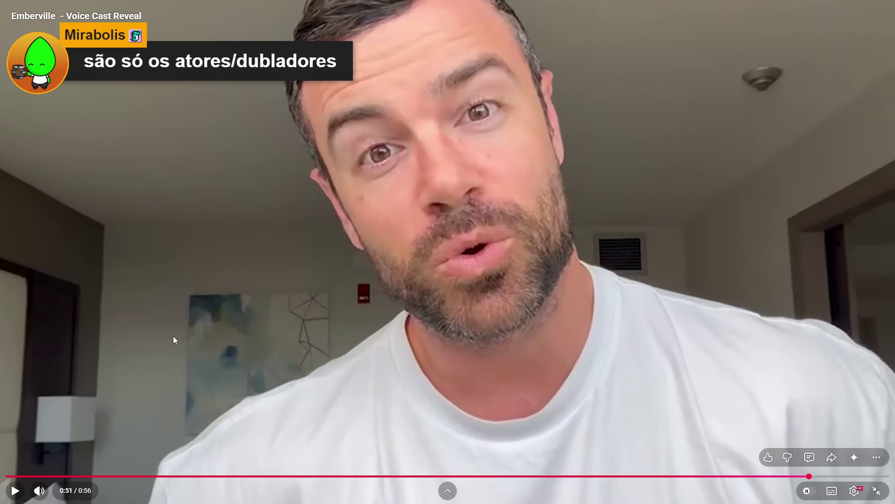
click(176, 337)
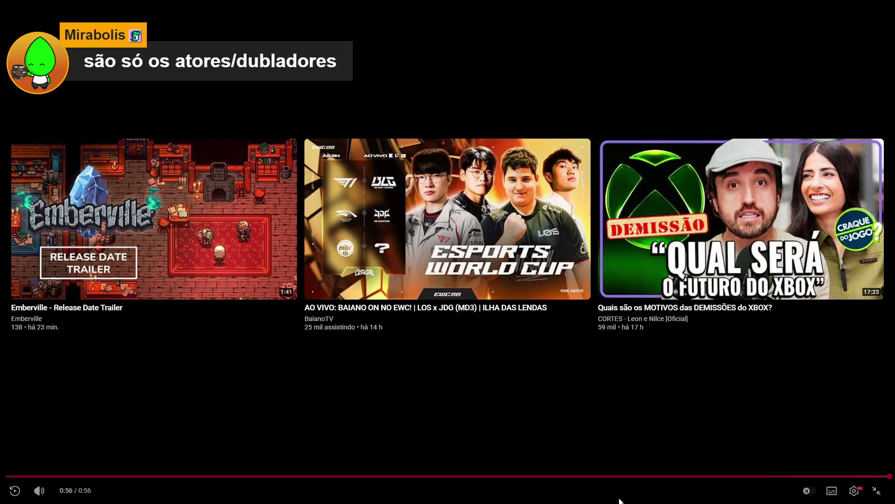
click(876, 490)
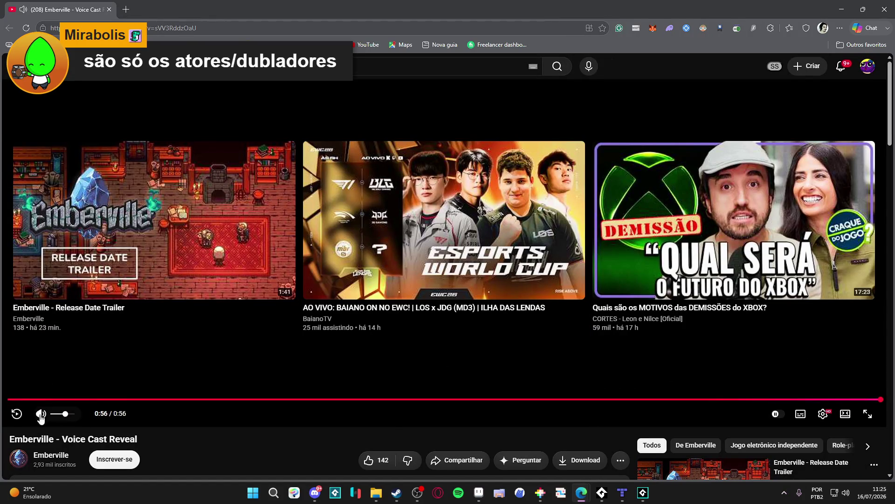
Step: Like the video and subscribe to the Emberville channel
scroll(354, 415, down, 2)
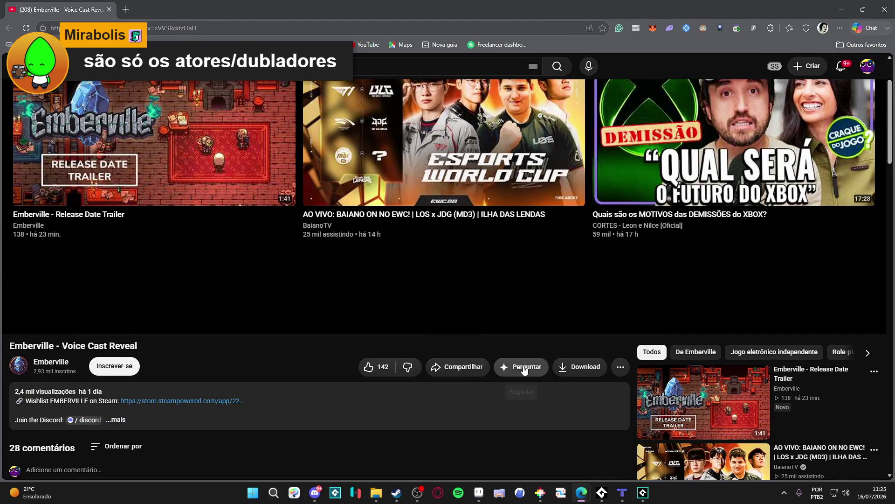
click(370, 366)
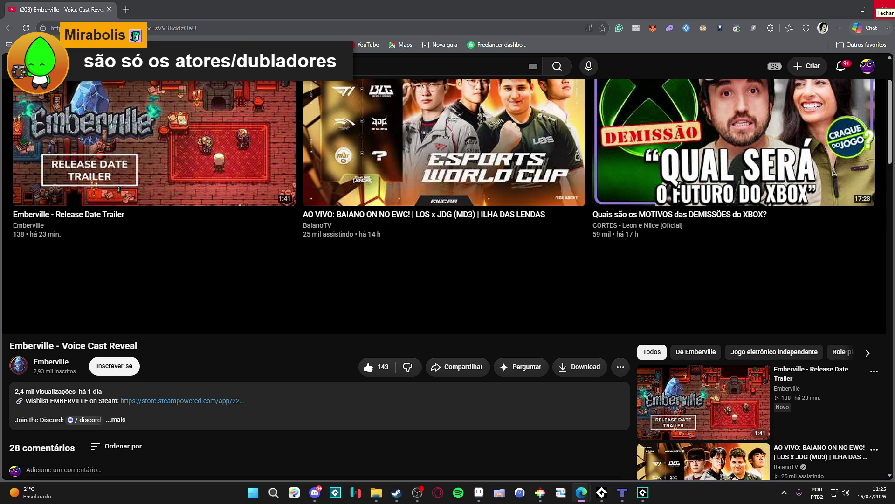
click(117, 368)
scroll(341, 335, up, 1)
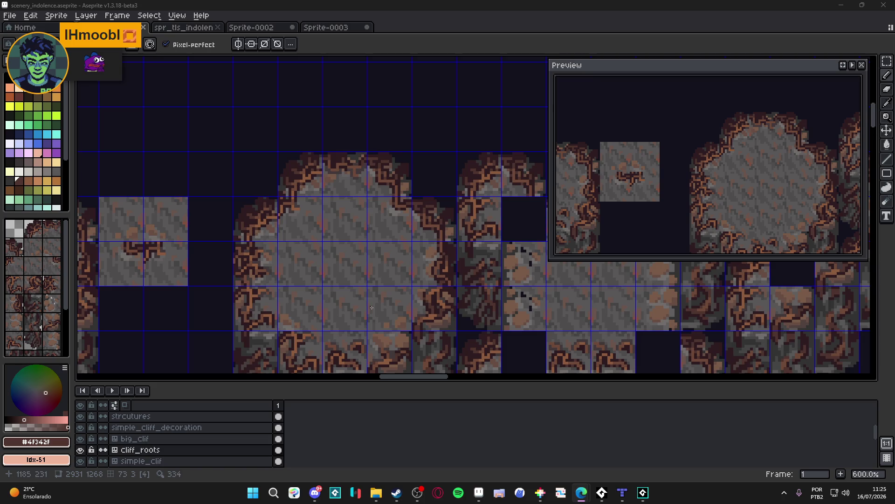
Step: Sample the light brown, dark outline and original #4F342F root colours, then save
scroll(362, 295, down, 3)
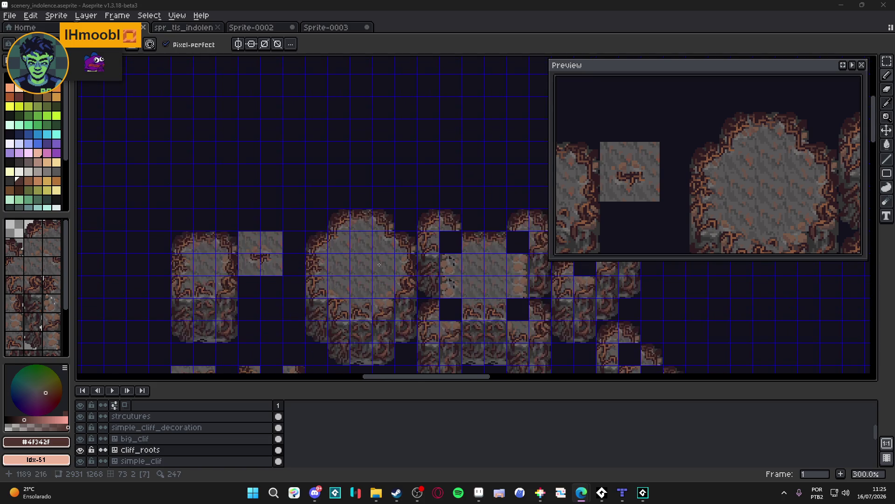
drag(416, 219, 385, 197)
key(ctrl+s)
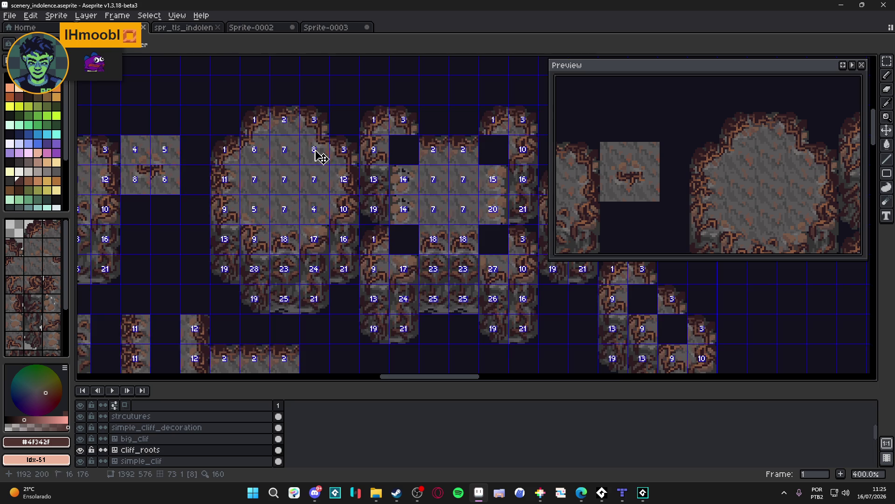
scroll(317, 136, up, 4)
scroll(317, 136, up, 5)
alt+click(325, 134)
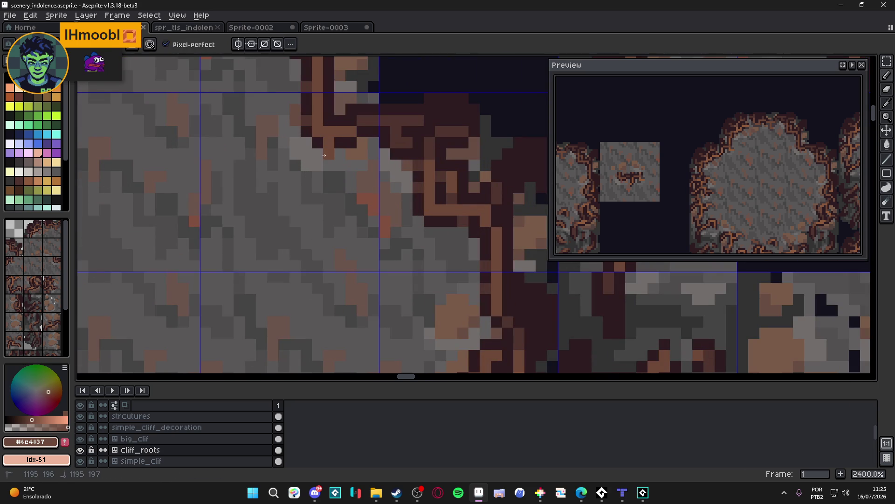
alt+click(340, 148)
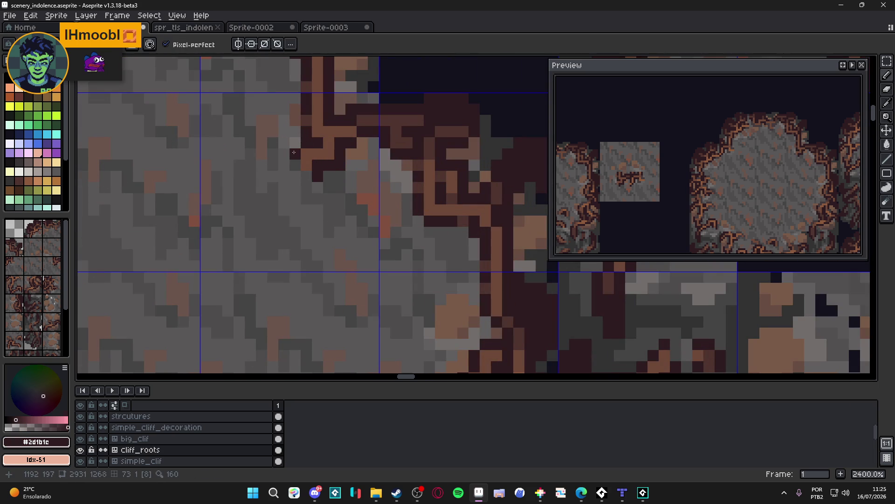
scroll(293, 164, down, 6)
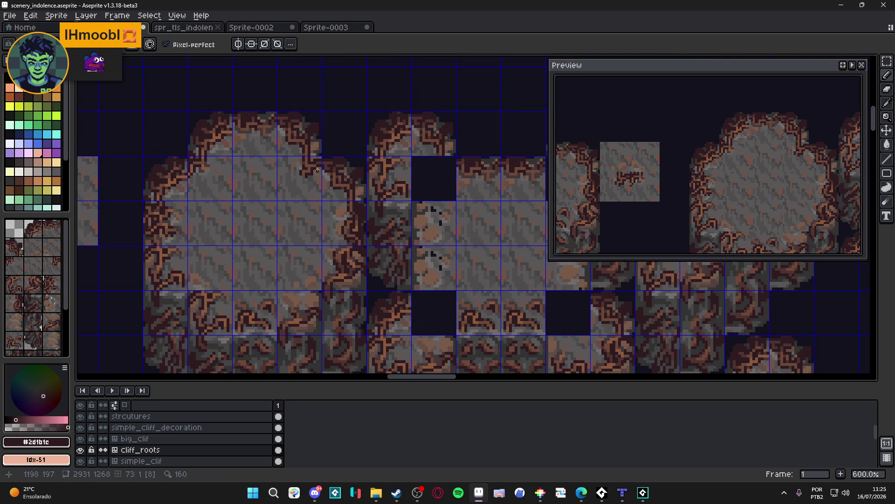
scroll(318, 170, up, 4)
alt+click(281, 156)
scroll(293, 167, down, 5)
key(ctrl+s)
Step: Save the scenery_indolence tileset a second time
scroll(285, 227, down, 1)
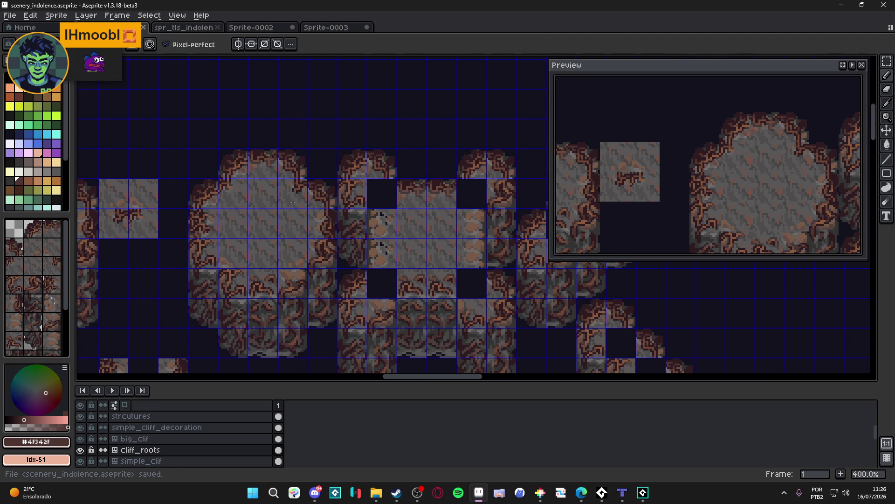
scroll(303, 208, down, 2)
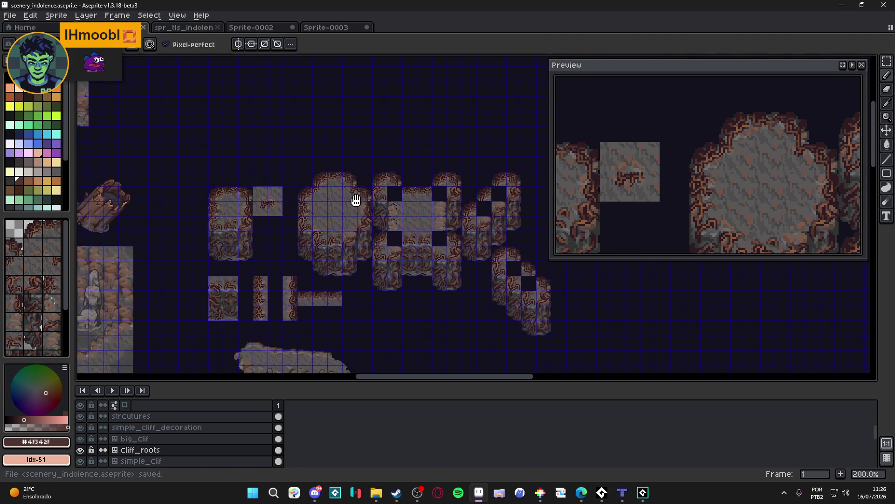
scroll(359, 196, up, 1)
scroll(363, 191, up, 1)
scroll(370, 186, down, 1)
key(ctrl+s)
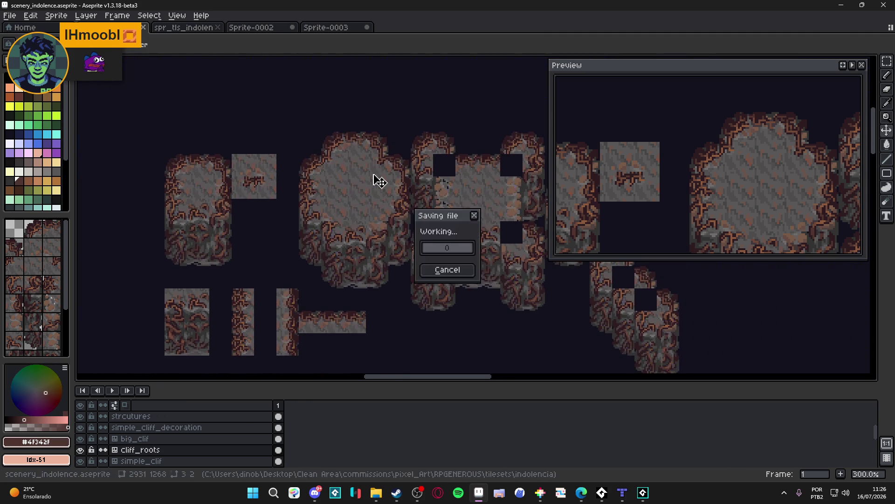
scroll(379, 181, down, 1)
scroll(368, 187, up, 1)
scroll(353, 194, down, 1)
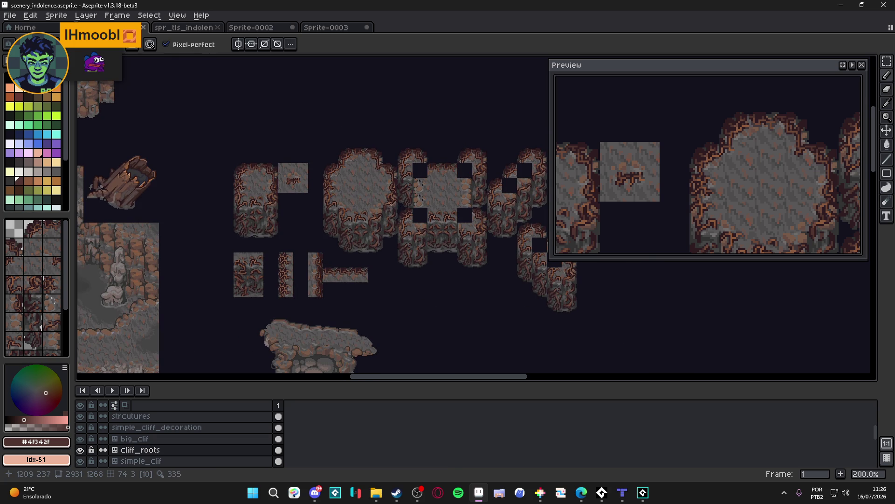
Step: Recentre the cliff tiles, show the tile grid, and start a rectangular marquee selection
drag(388, 189, 333, 166)
scroll(209, 167, up, 1)
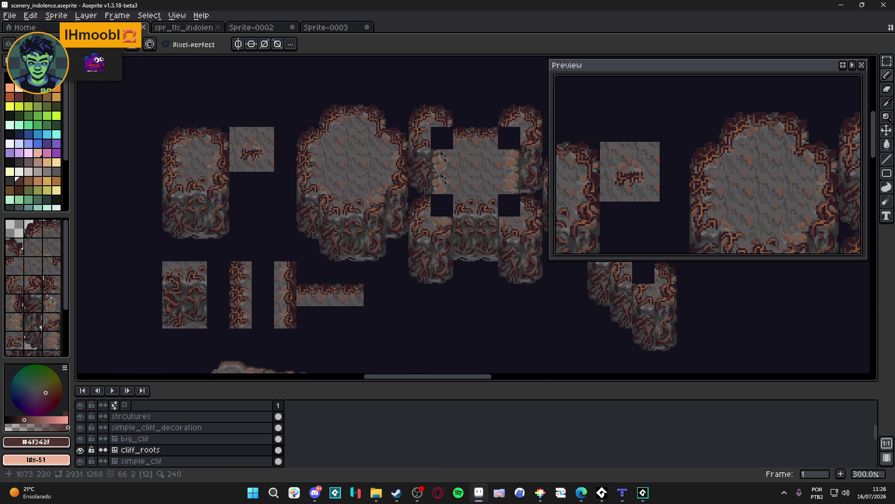
key(ctrl+apostrophe)
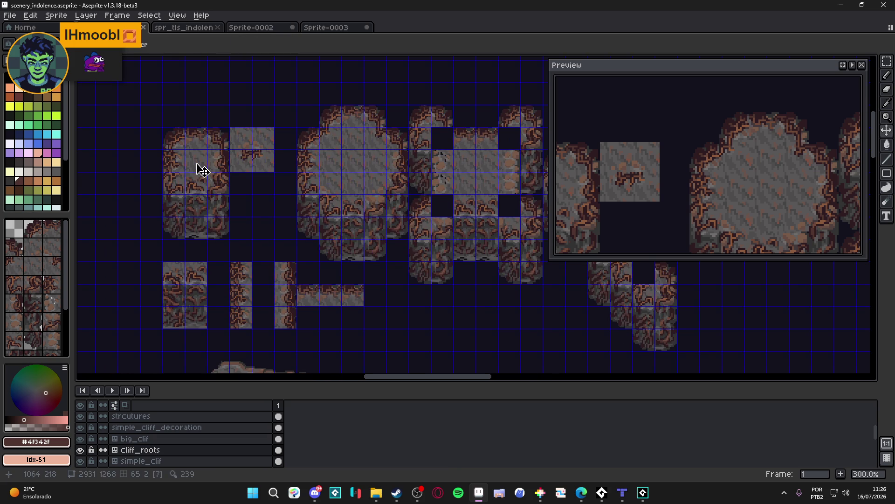
key(m)
click(202, 158)
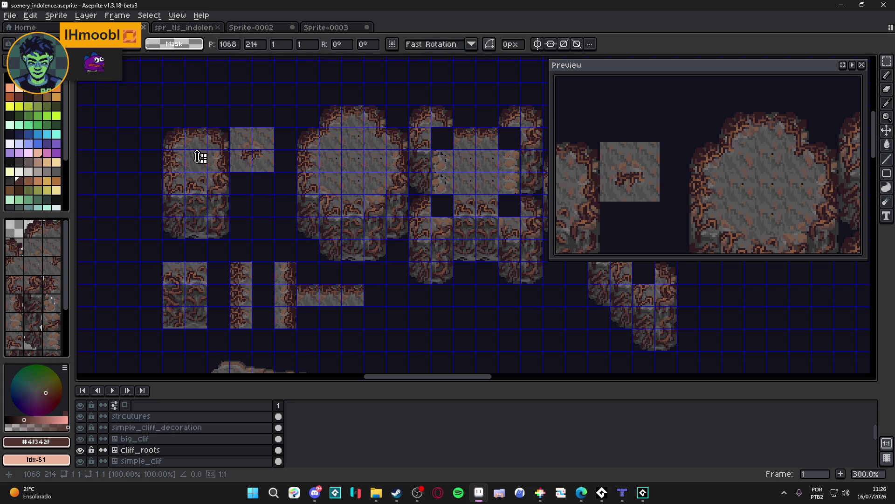
Step: Select a 16×16 cliff tile, shift its pixels down and right, and commit the move
drag(201, 157, 212, 168)
drag(286, 201, 159, 154)
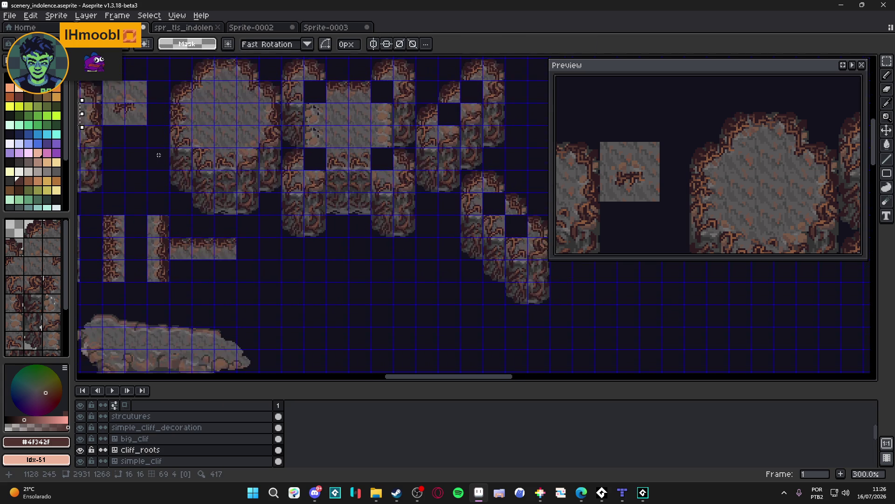
key(Left)
key(Down)
key(Left)
key(Up)
key(Left)
key(Right)
key(Down)
key(Down)
key(Down)
key(Right)
key(Down)
key(Right)
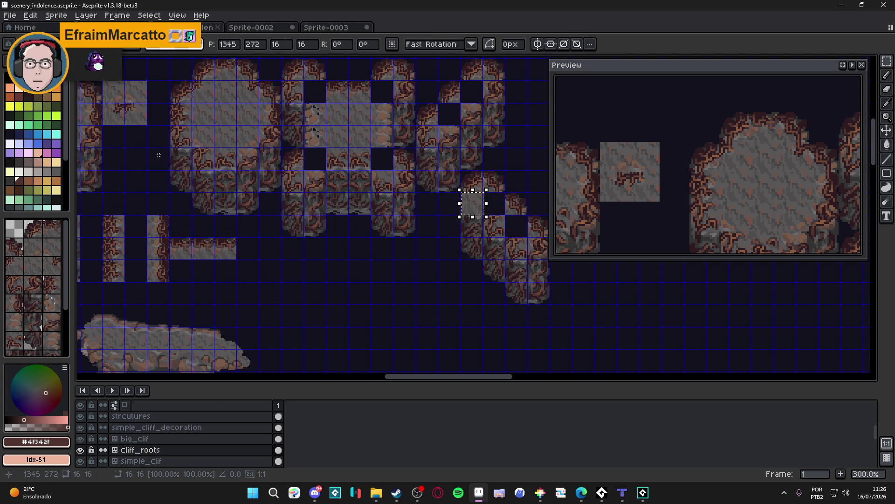
key(Escape)
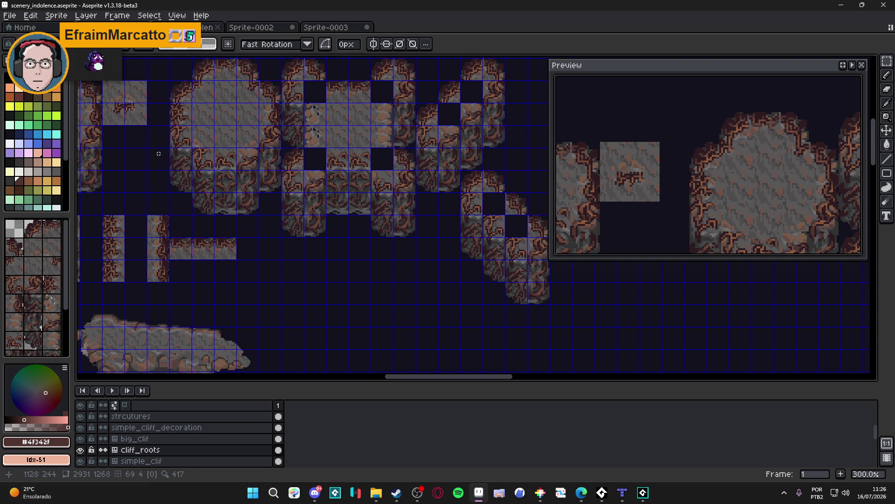
Step: Switch to the Rectangular Marquee and trial-select the strip of root tiles, toggling the tile grid
scroll(463, 225, up, 3)
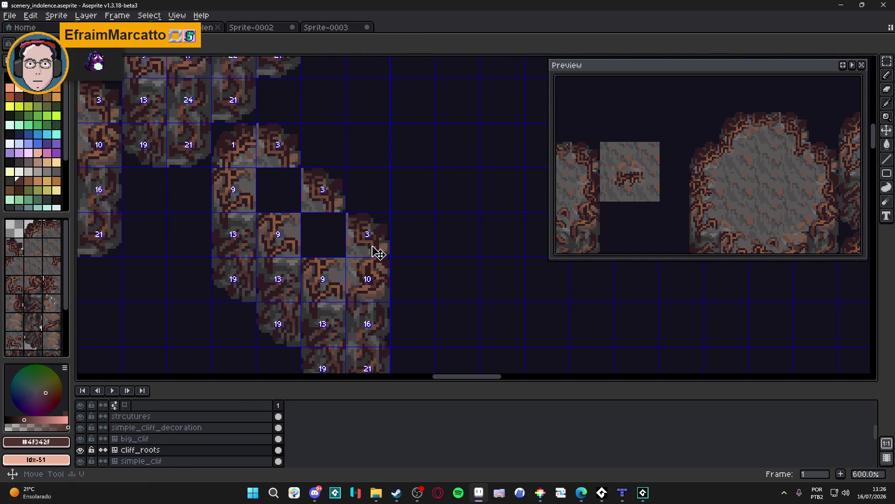
scroll(377, 252, down, 2)
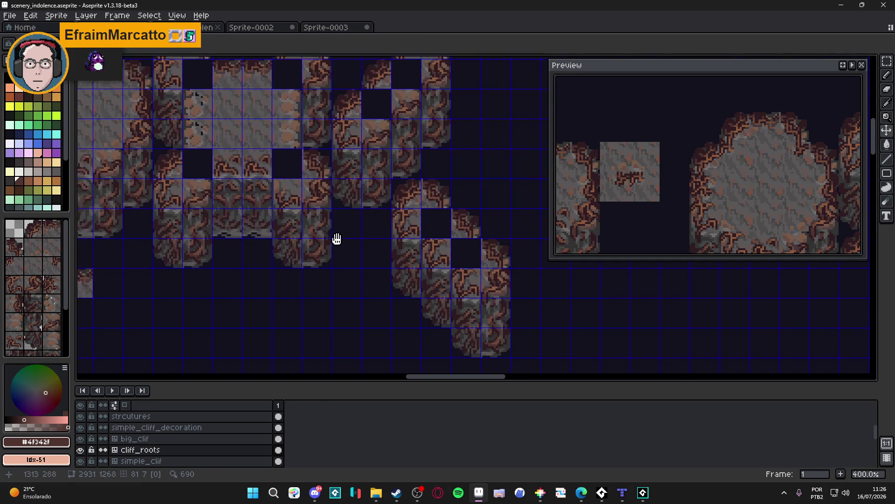
scroll(475, 290, down, 1)
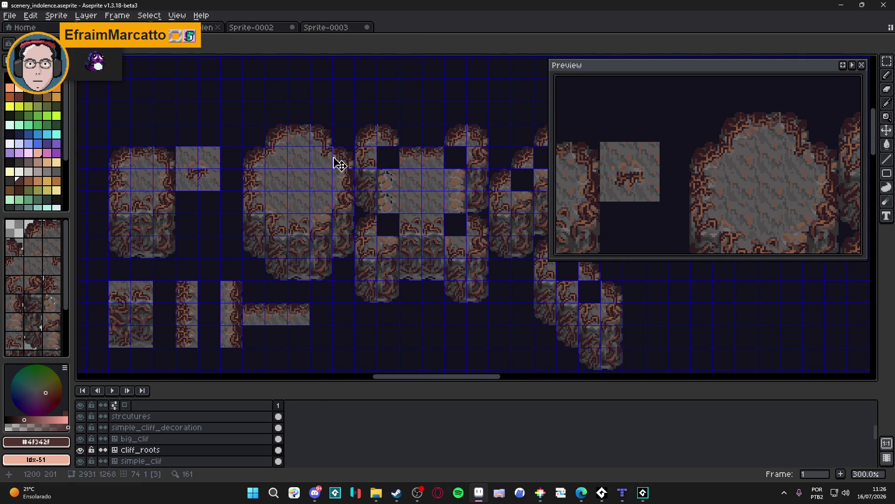
scroll(333, 144, up, 1)
scroll(320, 156, up, 5)
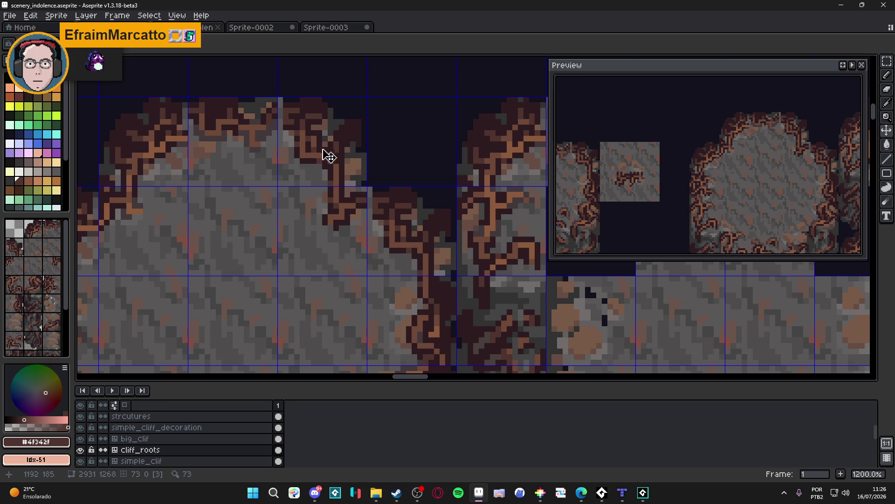
scroll(326, 180, down, 4)
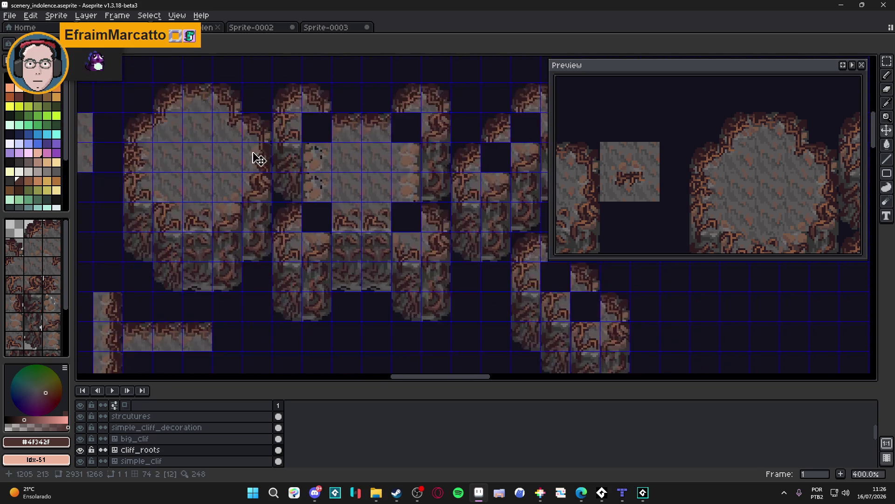
scroll(259, 163, down, 1)
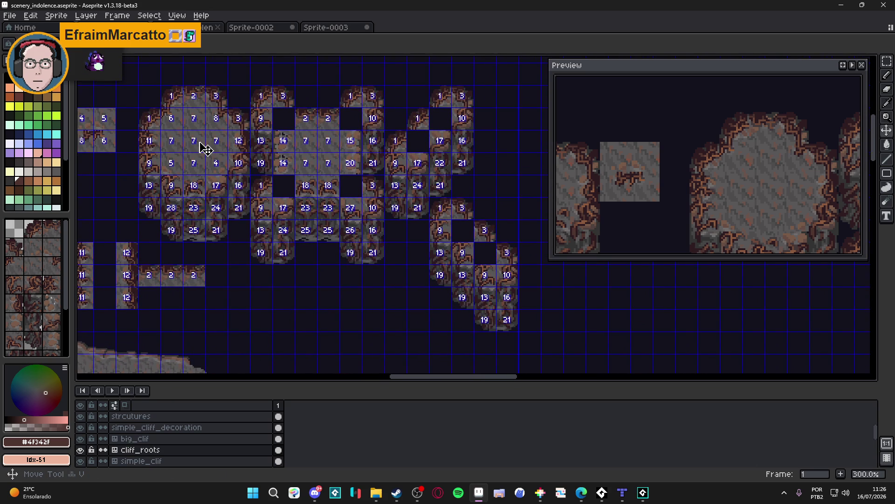
key(ctrl)
key(m)
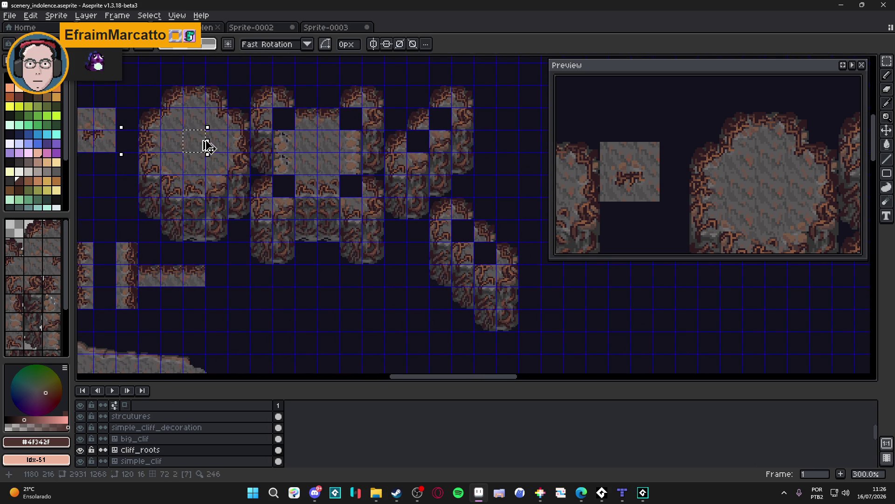
mouse_move(194, 140)
mouse_down()
mouse_move(281, 140)
mouse_move(283, 118)
mouse_move(194, 140)
mouse_move(275, 140)
mouse_move(299, 109)
mouse_move(127, 117)
mouse_up()
key(ctrl+d)
key(ctrl+apostrophe)
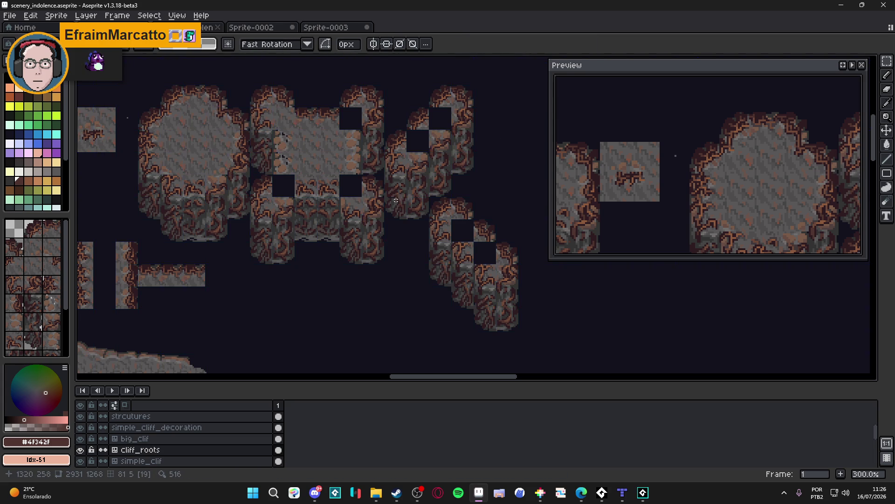
drag(362, 201, 441, 218)
key(ctrl+apostrophe)
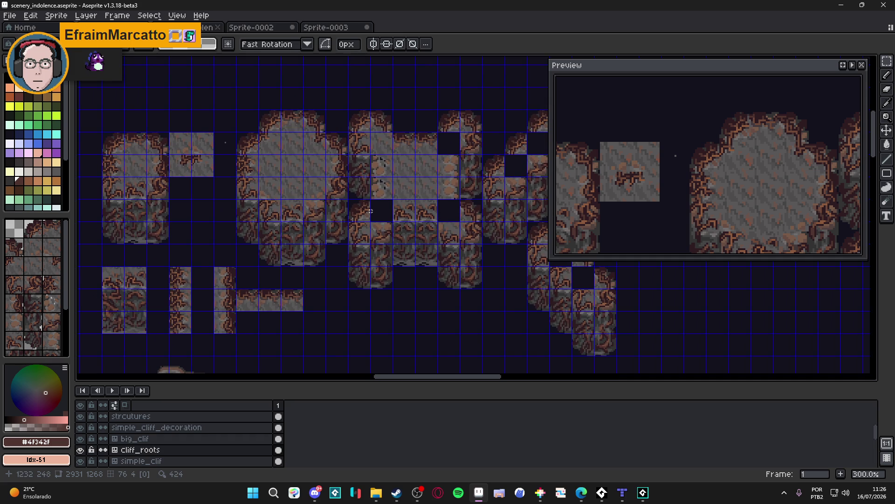
Step: Box-select the left cliff block with its neighbouring root tile, the tiles below and the remaining blocks
scroll(371, 211, down, 1)
scroll(415, 208, down, 1)
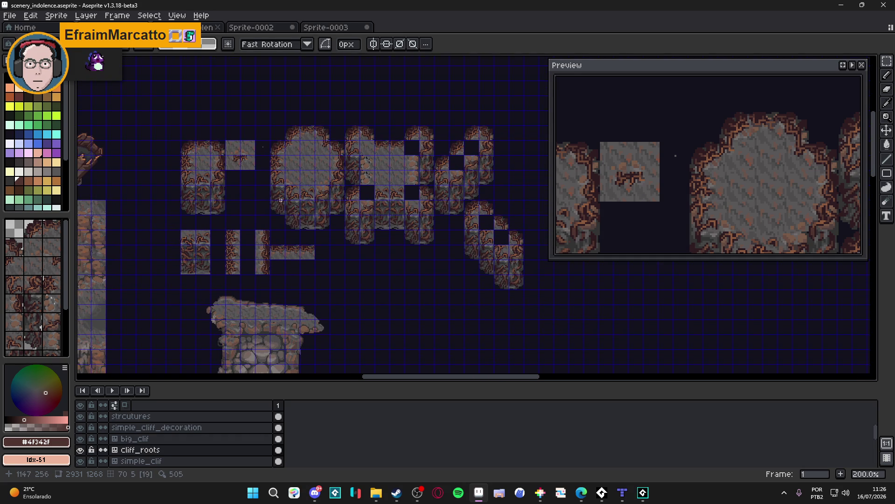
scroll(209, 185, up, 1)
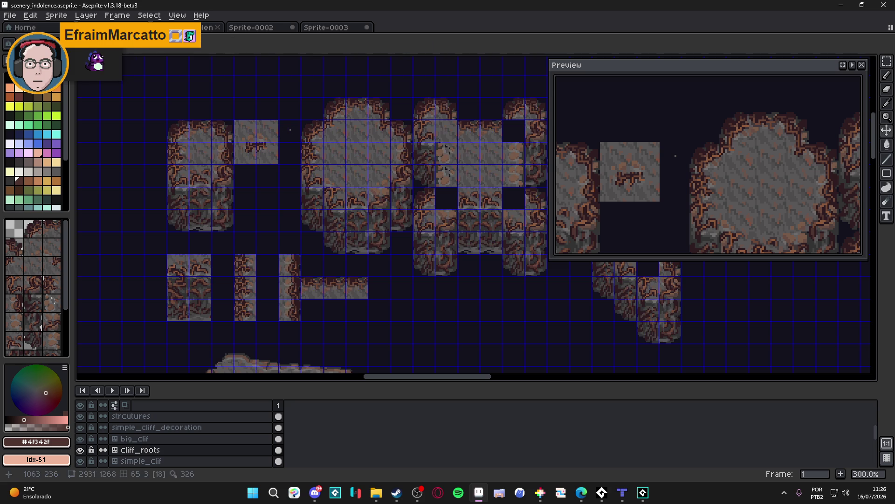
drag(171, 124, 225, 189)
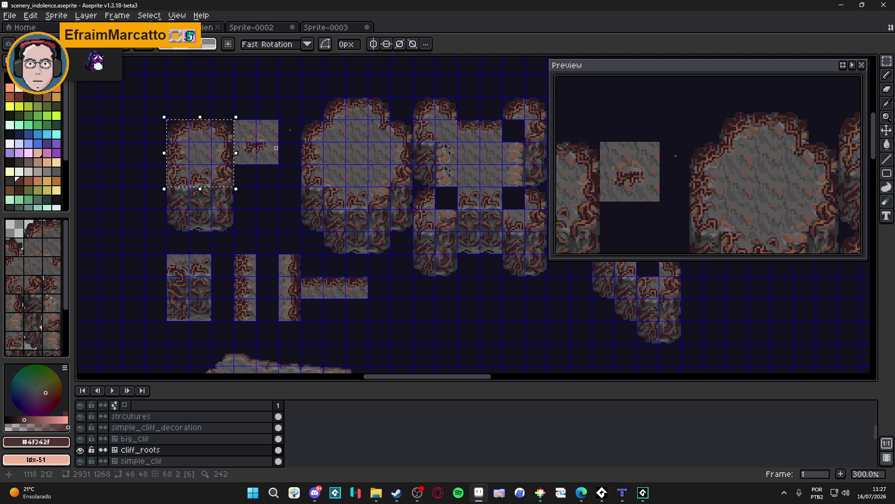
mouse_move(250, 137)
mouse_down()
mouse_move(275, 142)
mouse_move(279, 163)
mouse_up()
key(ctrl+d)
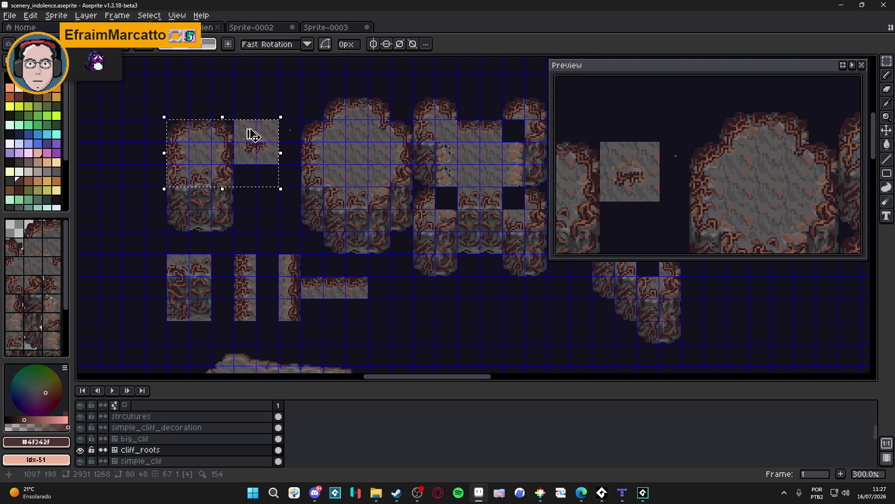
mouse_move(266, 127)
mouse_down()
mouse_move(170, 122)
mouse_move(211, 161)
mouse_move(215, 149)
mouse_move(223, 158)
mouse_up()
drag(225, 202, 177, 220)
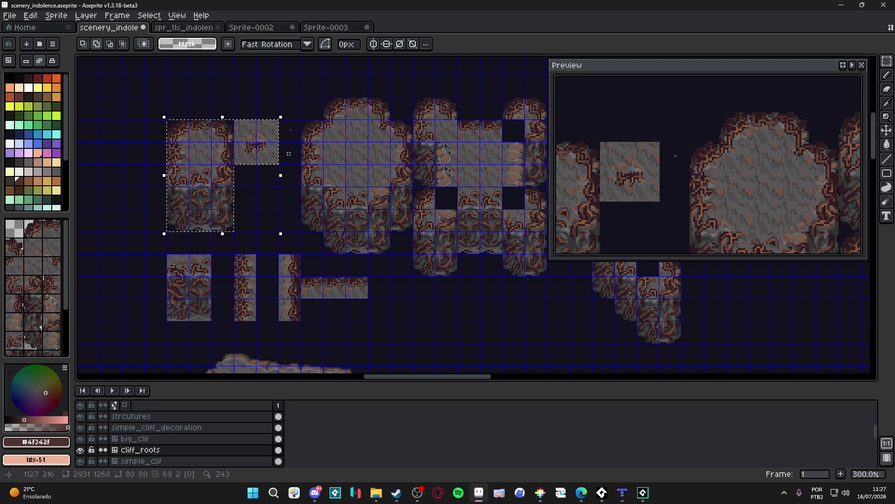
scroll(229, 182, down, 2)
scroll(319, 190, up, 1)
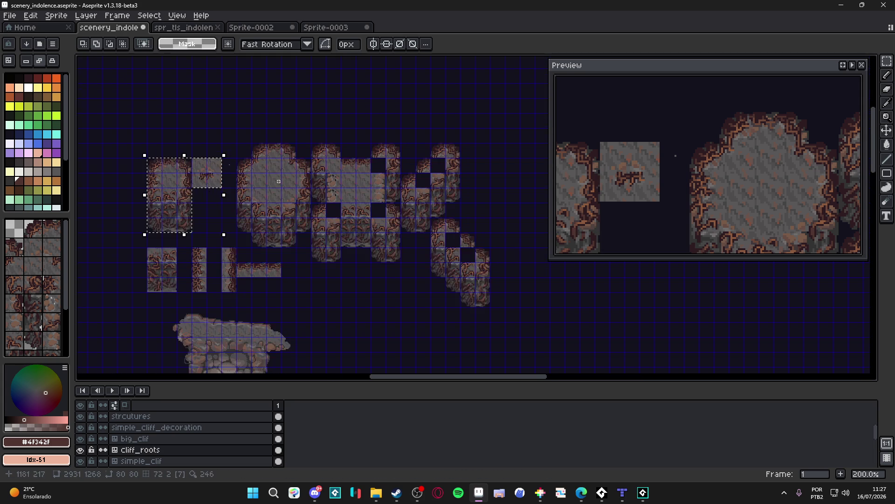
mouse_move(186, 117)
mouse_down()
mouse_move(406, 186)
mouse_move(192, 213)
mouse_move(192, 232)
mouse_up()
mouse_move(439, 279)
mouse_down()
mouse_move(389, 206)
mouse_move(390, 190)
mouse_up()
click(389, 202)
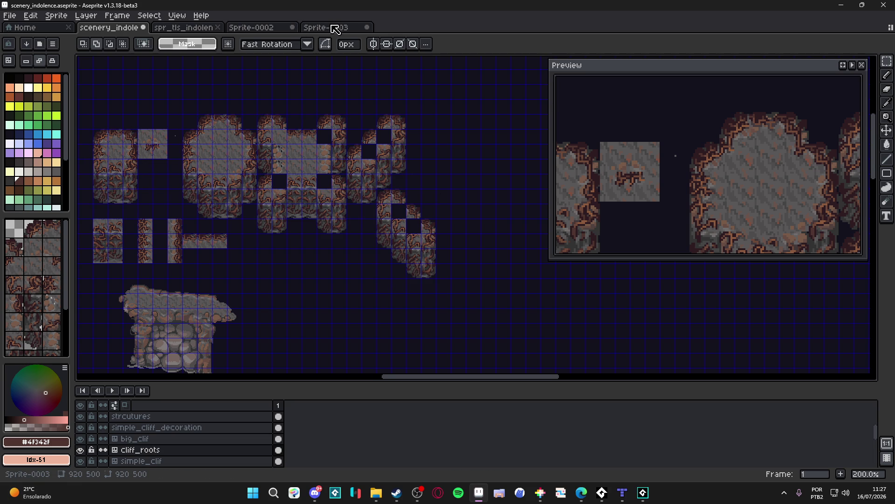
Step: Close Sprite-0003 without saving and bring up the spr_tls_indolence_area_3 sheet
click(335, 29)
click(367, 27)
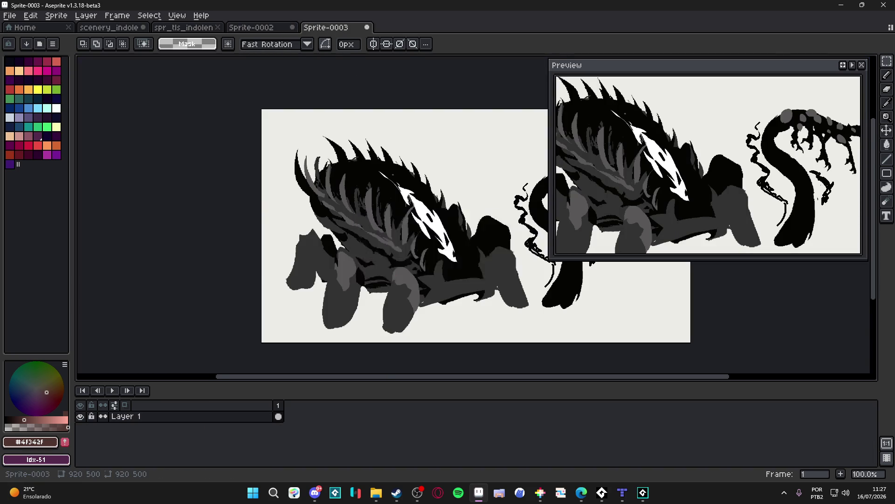
click(448, 267)
click(184, 27)
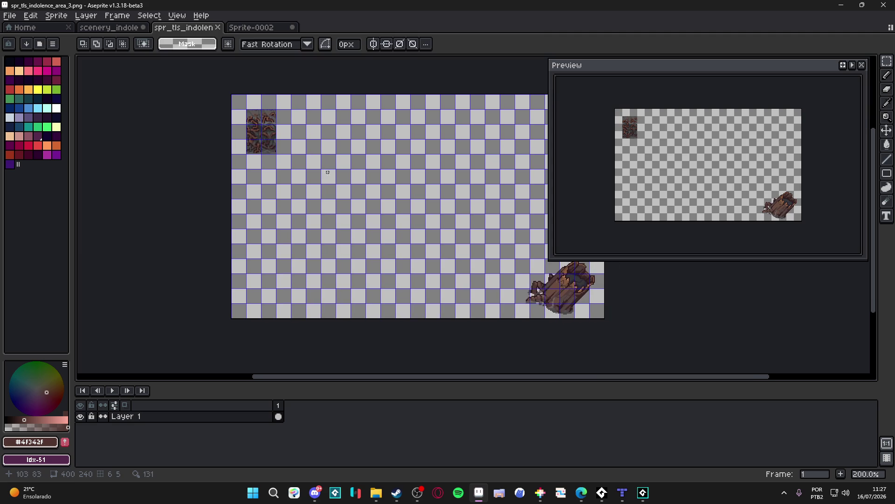
Step: Trial-paste the cliff-root tiles onto the sheet, then undo the paste
key(ctrl+v)
mouse_move(336, 320)
mouse_down()
mouse_move(298, 174)
mouse_move(254, 182)
mouse_move(259, 194)
mouse_move(310, 156)
mouse_move(306, 146)
mouse_move(140, 182)
mouse_move(164, 152)
mouse_up()
scroll(189, 161, down, 1)
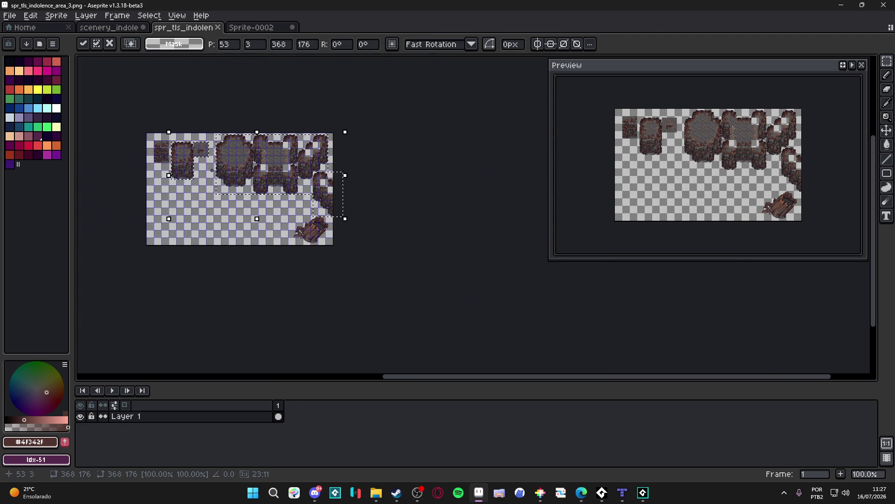
scroll(212, 170, up, 1)
mouse_move(152, 147)
mouse_down()
mouse_move(249, 181)
mouse_move(208, 174)
mouse_move(215, 180)
mouse_up()
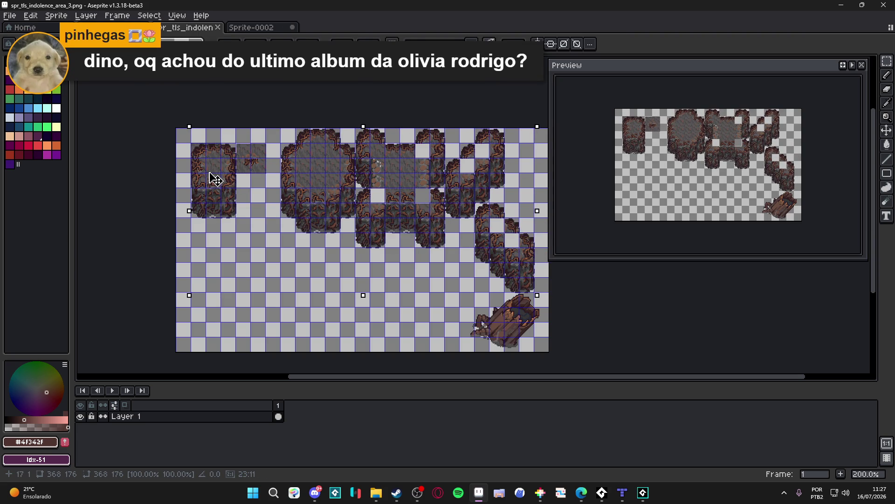
key(ctrl+z)
scroll(276, 165, down, 2)
scroll(347, 209, up, 2)
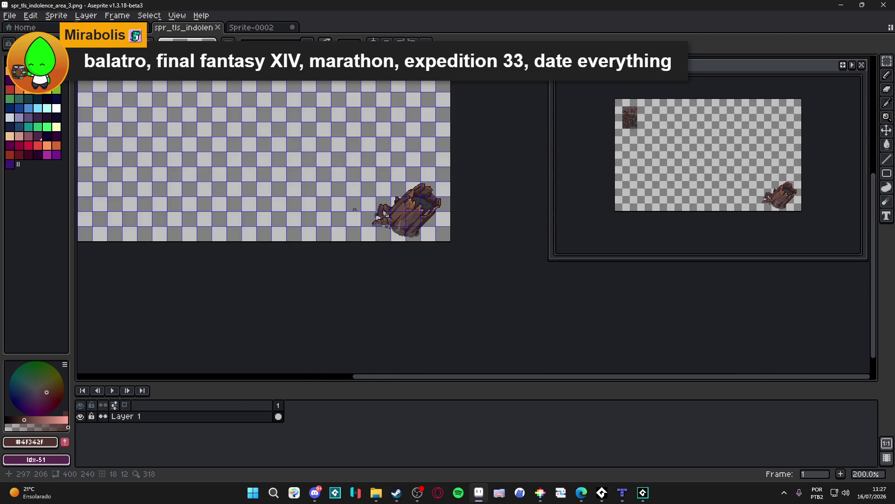
Step: Enlarge the sheet's canvas to 704x365
key(ctrl+alt+c)
mouse_move(449, 243)
mouse_down()
mouse_move(629, 348)
mouse_move(734, 362)
mouse_up()
click(801, 270)
drag(311, 227, 440, 294)
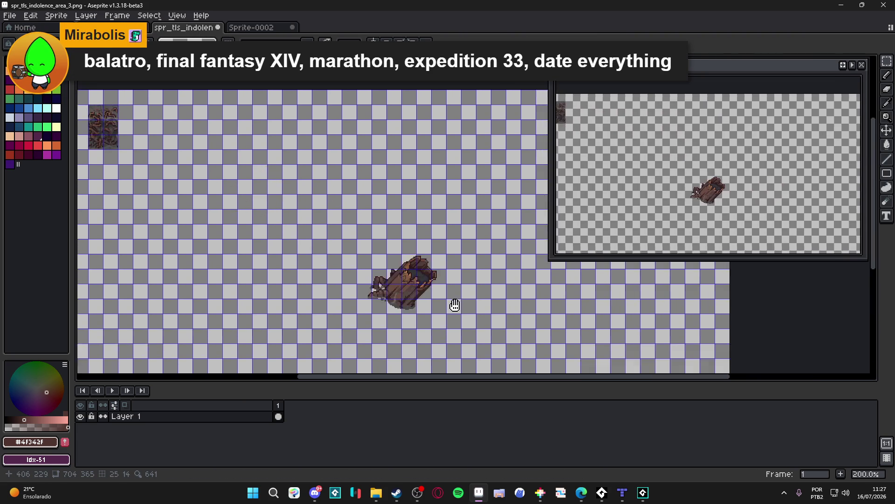
mouse_move(386, 280)
mouse_down()
mouse_move(370, 214)
mouse_move(377, 199)
mouse_up()
Step: Marquee-select the wooden sprite and move it down and to the right
key(m)
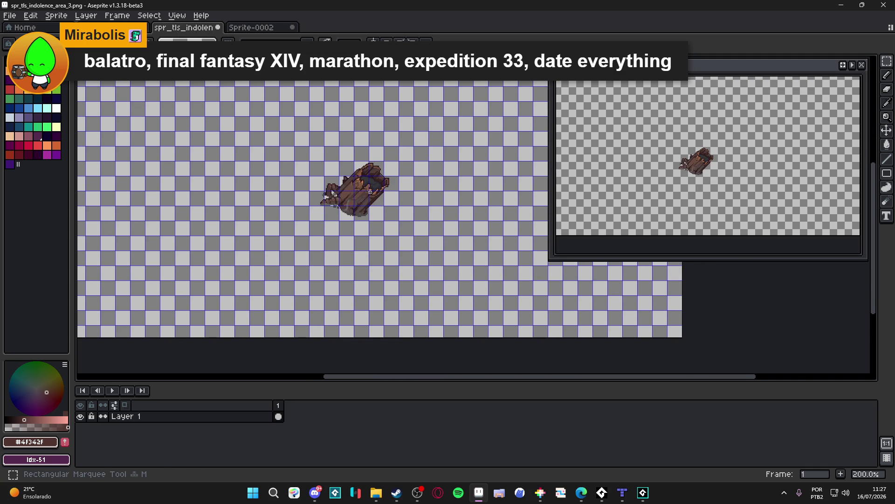
scroll(369, 192, down, 1)
scroll(348, 170, up, 1)
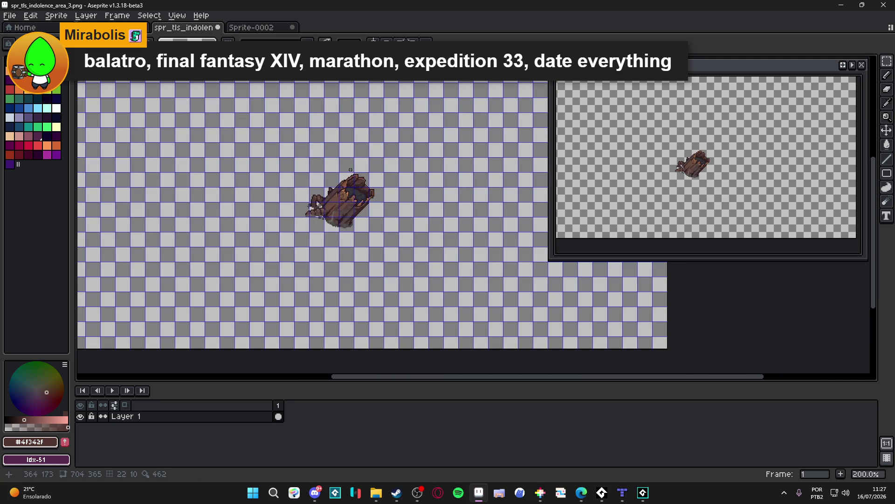
mouse_move(384, 156)
mouse_down()
mouse_move(300, 241)
mouse_move(541, 242)
mouse_move(552, 316)
mouse_up()
drag(299, 241, 330, 270)
key(ctrl+d)
Step: Paste the cliff tile block and nudge it up to the top-left edge
key(ctrl+v)
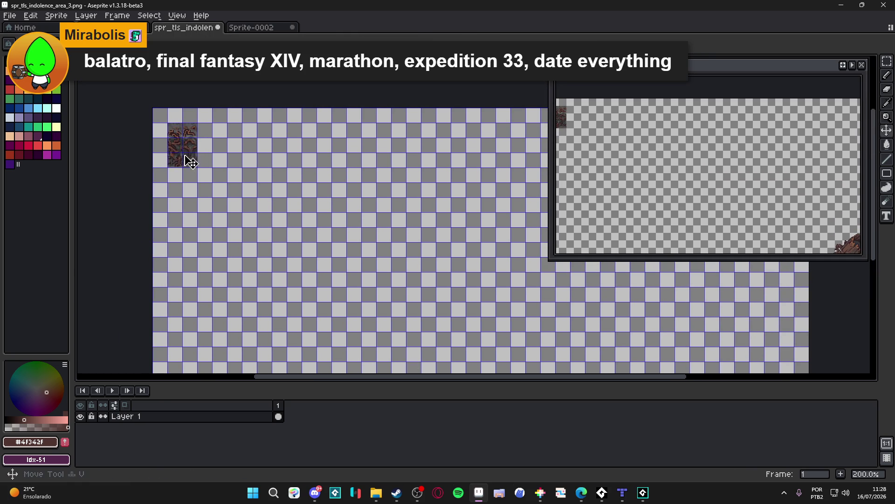
key(shift+Up)
key(shift+Up)
key(shift+Up)
key(shift+Left)
key(shift+Left)
key(shift+Left)
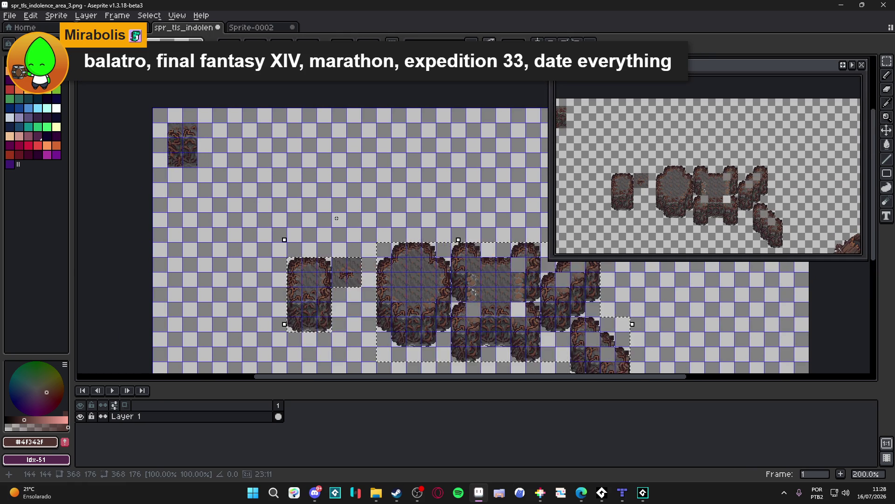
key(shift+Up)
key(shift+Up)
key(shift+Up)
key(shift+Left)
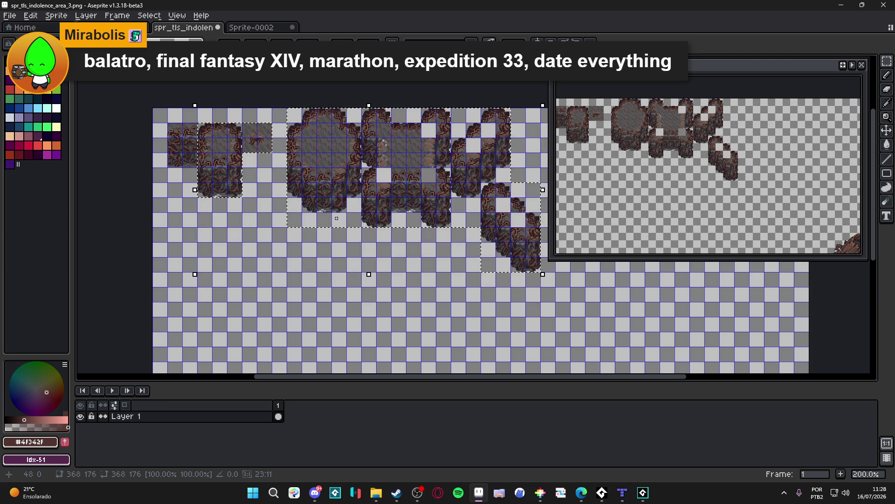
key(Return)
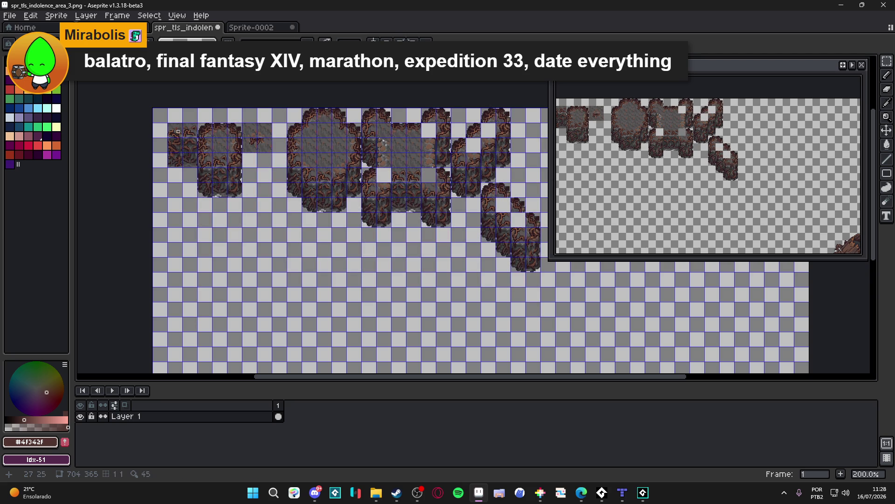
Step: Shift the 2x3 top-left tile block right and down, then select the row of cliff tiles
drag(176, 136, 189, 165)
key(shift+Right)
key(shift+Right)
key(shift+Right)
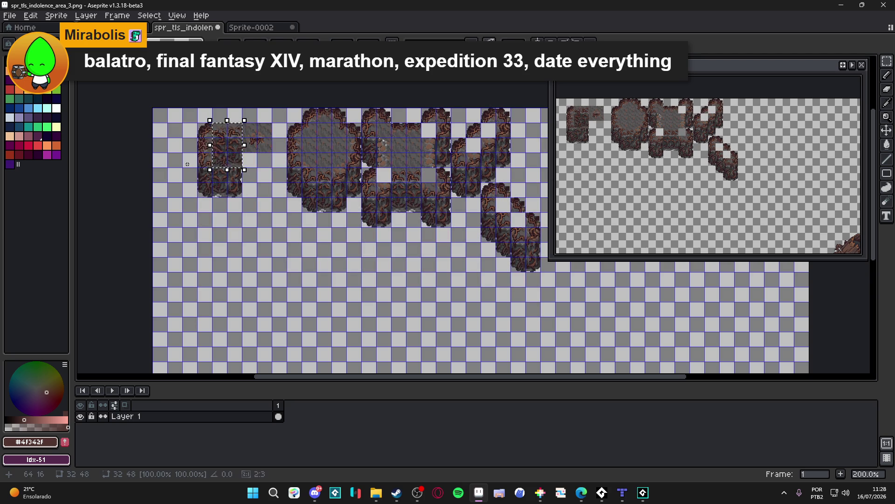
key(shift+Down)
key(shift+Down)
key(Return)
drag(225, 194, 187, 188)
scroll(208, 185, down, 1)
scroll(206, 166, up, 1)
drag(228, 155, 216, 157)
mouse_move(157, 132)
mouse_down()
mouse_move(376, 270)
mouse_move(481, 286)
mouse_move(452, 286)
mouse_up()
Step: Move the wooden stump piece down and right into the sheet's bottom-right corner
key(ctrl+d)
scroll(444, 318, down, 1)
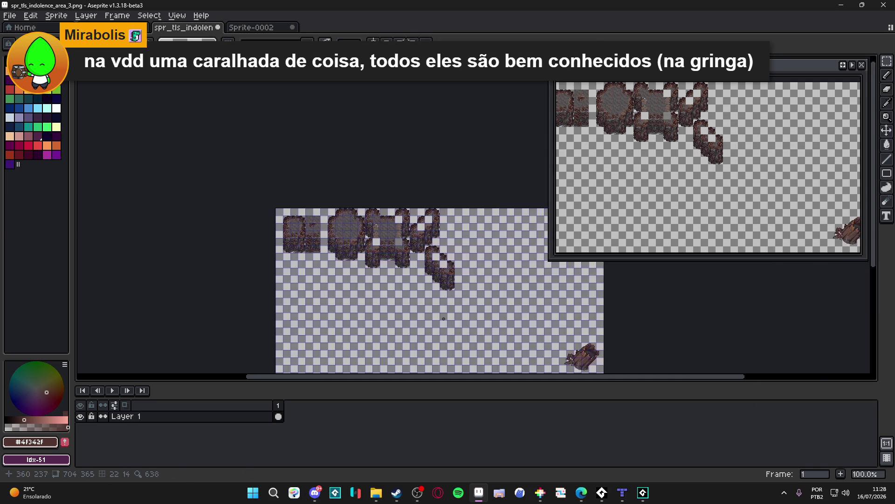
scroll(441, 271, up, 3)
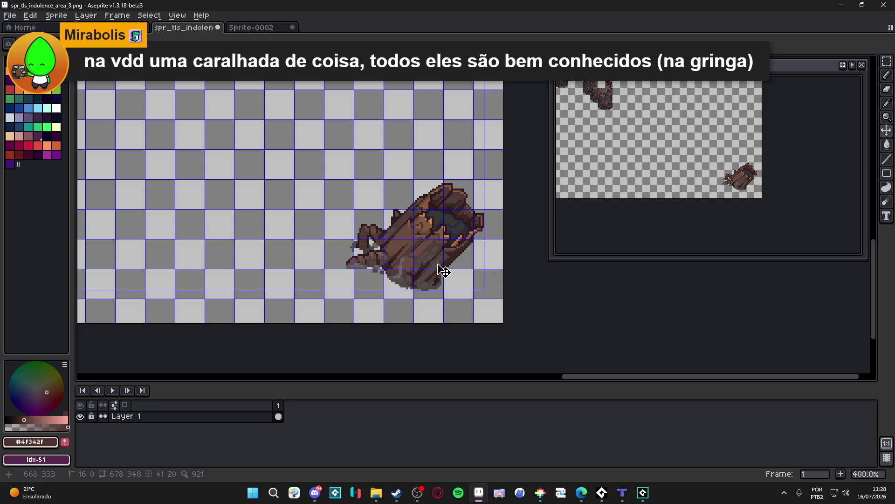
key(ctrl+apostrophe)
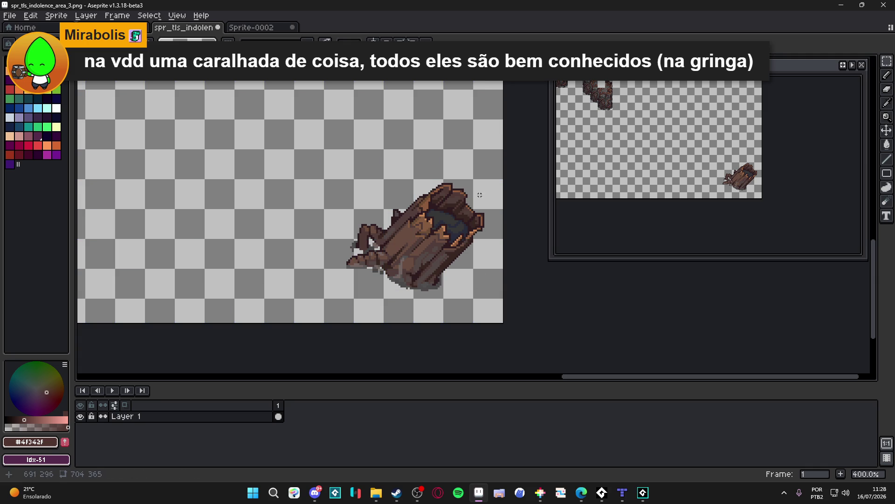
mouse_move(483, 174)
mouse_down()
mouse_move(357, 263)
mouse_move(326, 298)
mouse_up()
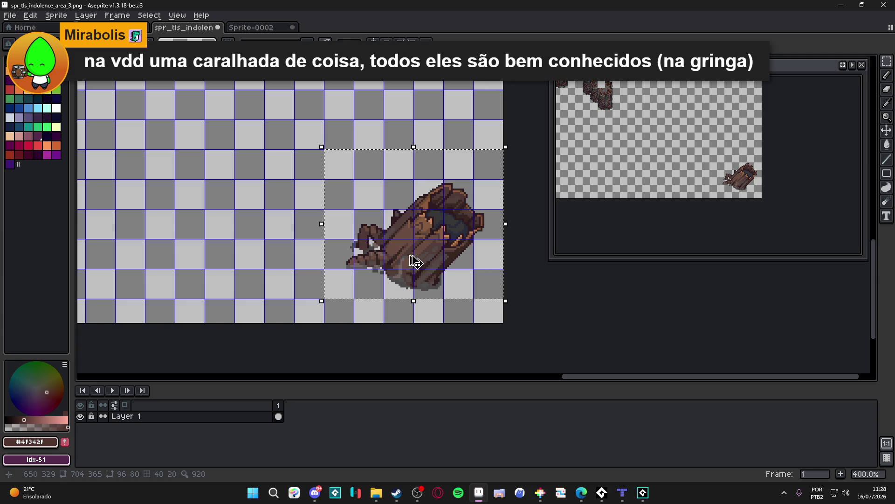
drag(445, 251, 456, 279)
key(Return)
Step: Save spr_tls_indolence_area_3.png
scroll(456, 279, down, 3)
key(ctrl+s)
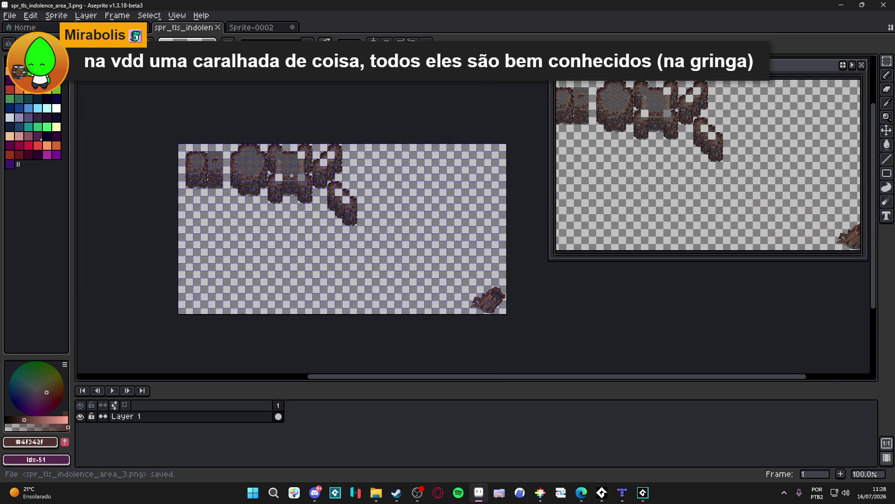
scroll(297, 189, up, 2)
scroll(347, 160, down, 1)
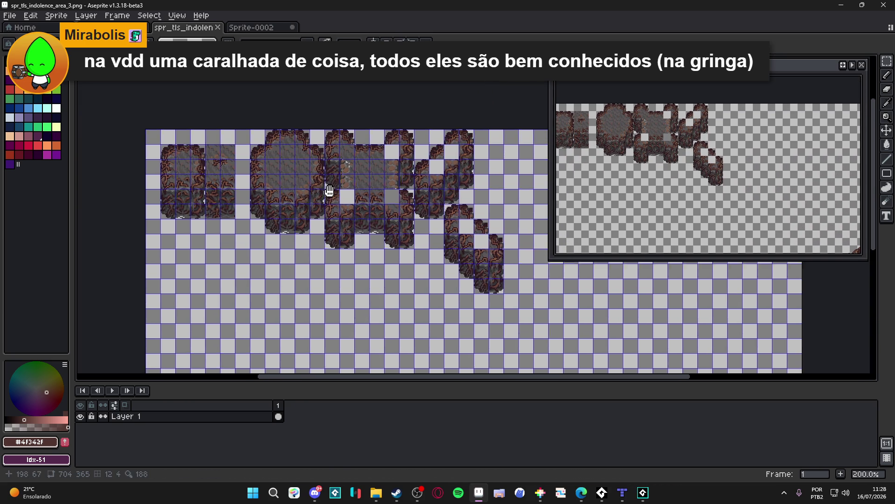
scroll(312, 205, down, 1)
scroll(311, 205, up, 1)
key(ctrl+s)
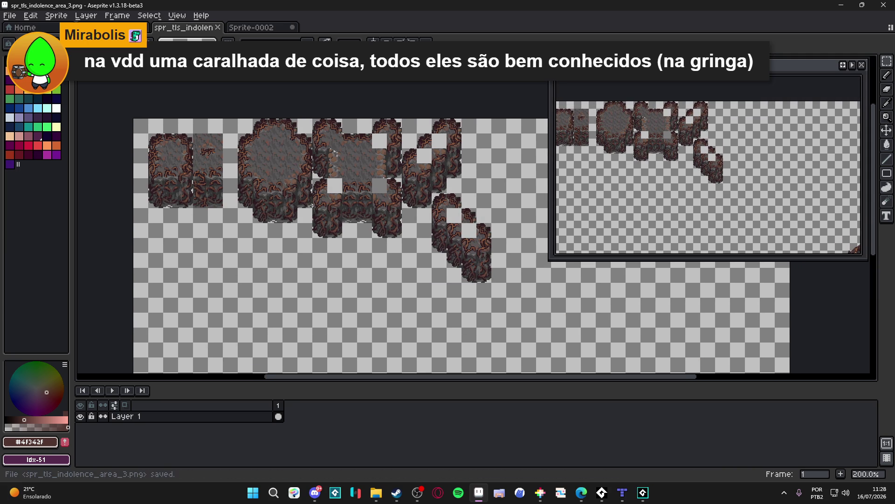
Step: Save the room_indolence_3 map in Tiled
click(622, 494)
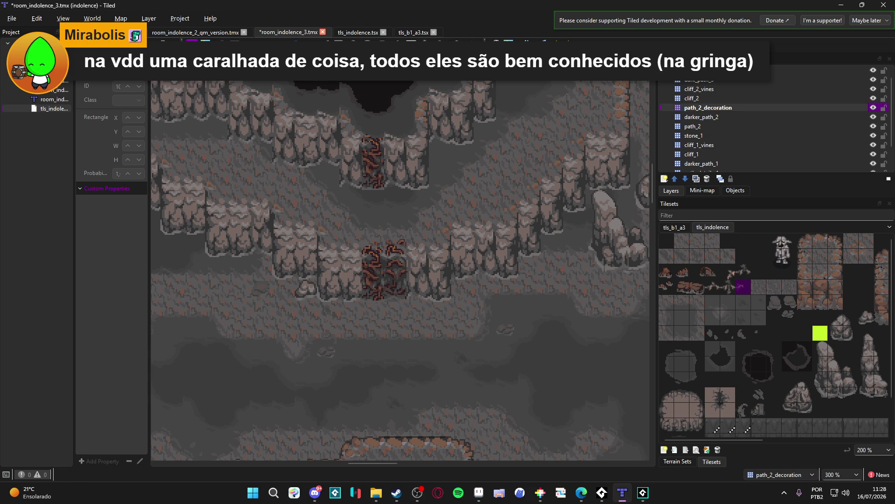
key(alt+Tab)
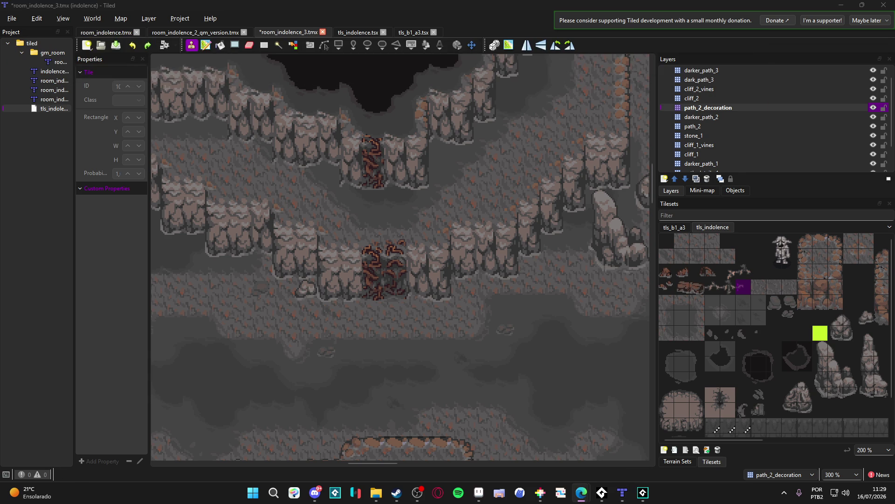
scroll(416, 219, down, 1)
scroll(416, 219, right, 1)
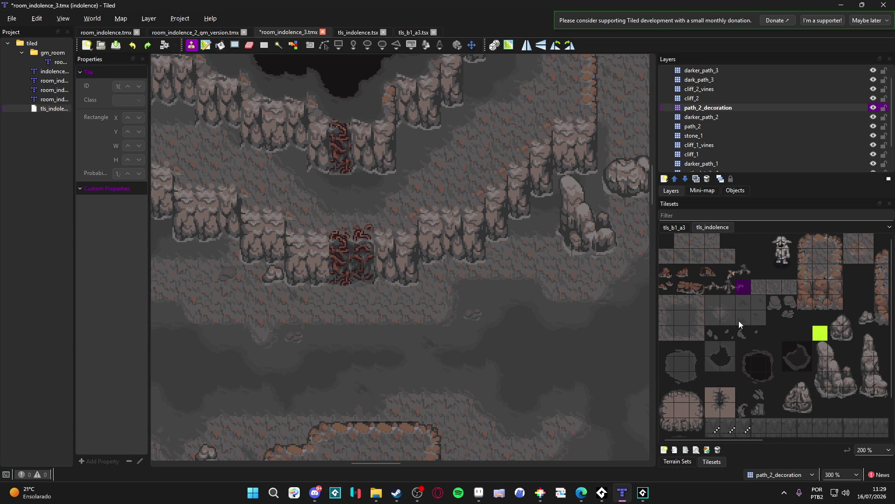
scroll(390, 264, right, 1)
ctrl+scroll(390, 264, down, 1)
key(ctrl+s)
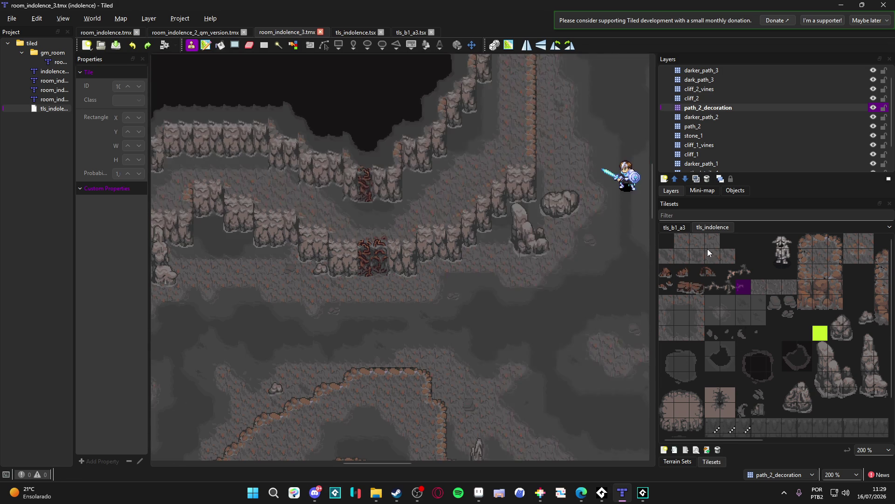
Step: View the tls_b1_a3 tileset, then return to Aseprite
click(678, 229)
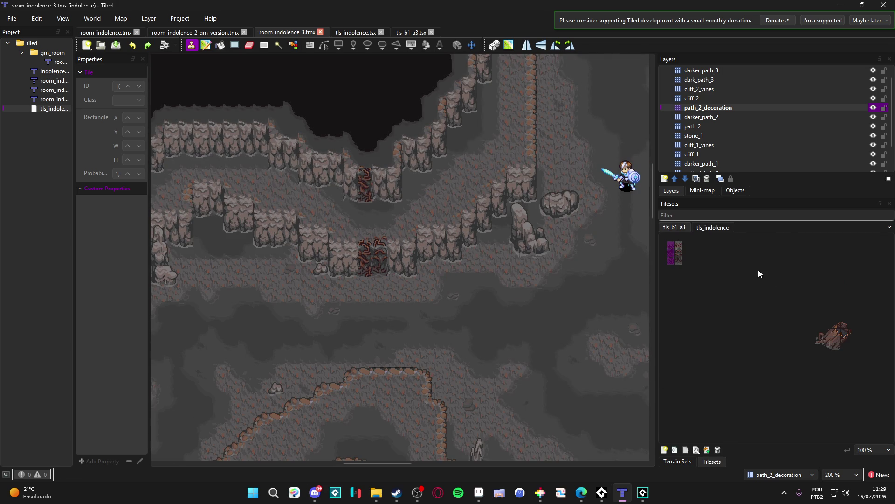
click(476, 495)
scroll(258, 283, down, 1)
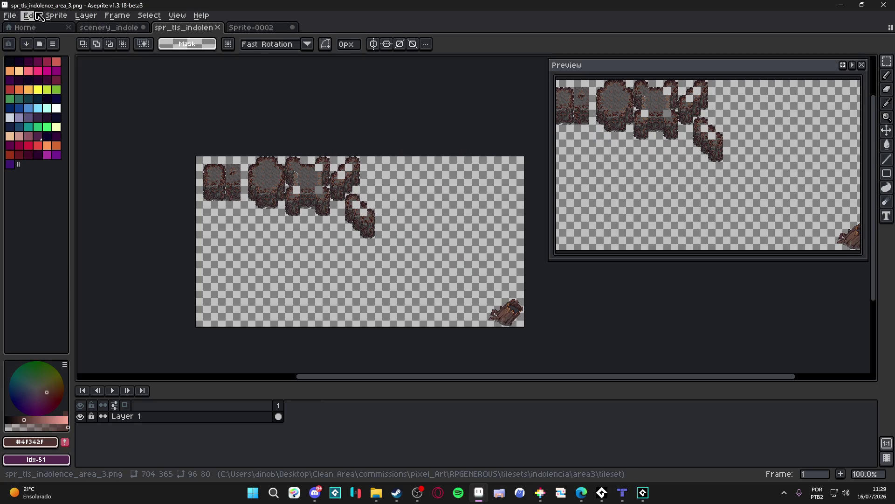
Step: Save As PNG file type over spr_fie_tls_b1_a3.png, confirming the overwrite
click(10, 15)
click(48, 88)
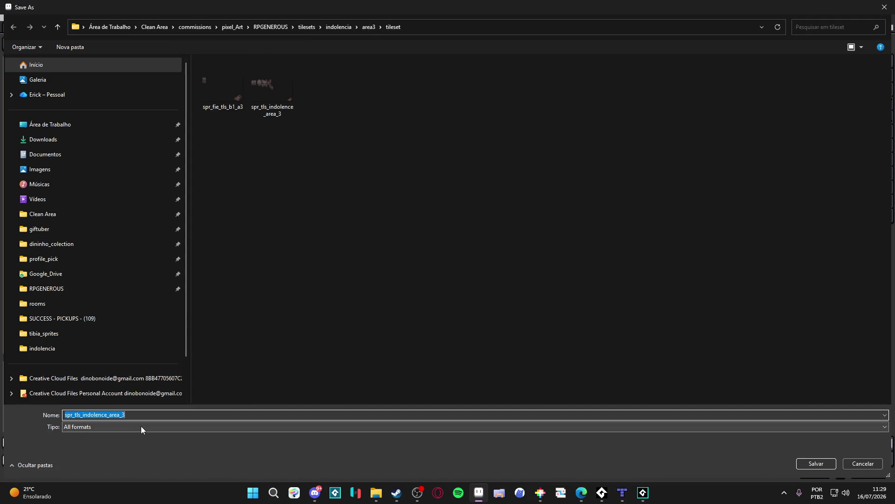
click(140, 426)
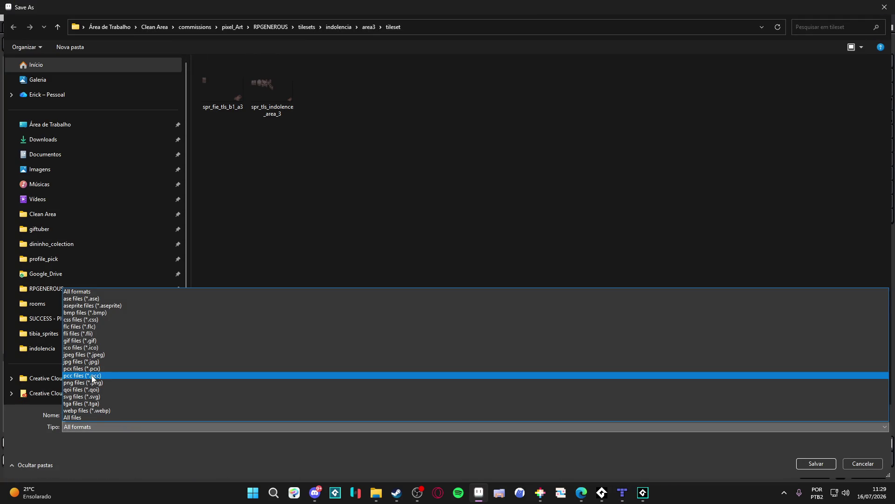
click(100, 383)
double_click(230, 73)
click(470, 244)
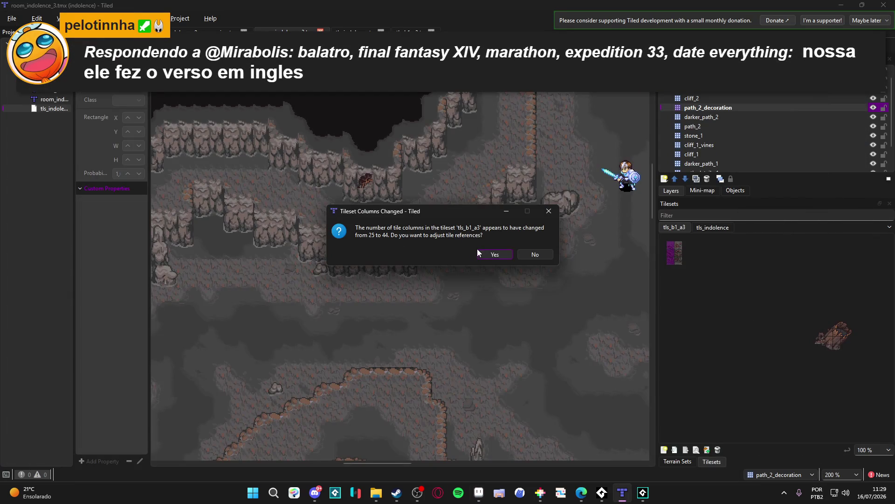
Step: Accept the tls_b1_a3 column change from 25 to 44 and zoom the map to 300%
click(497, 255)
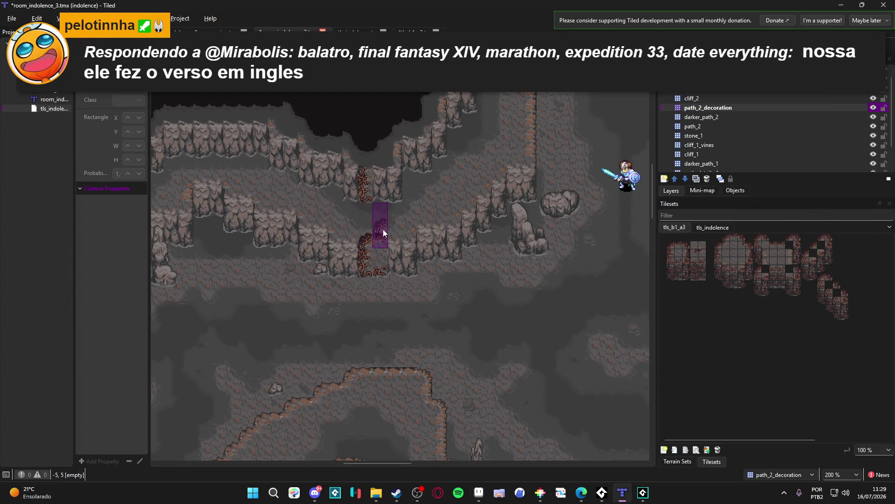
ctrl+scroll(383, 236, up, 1)
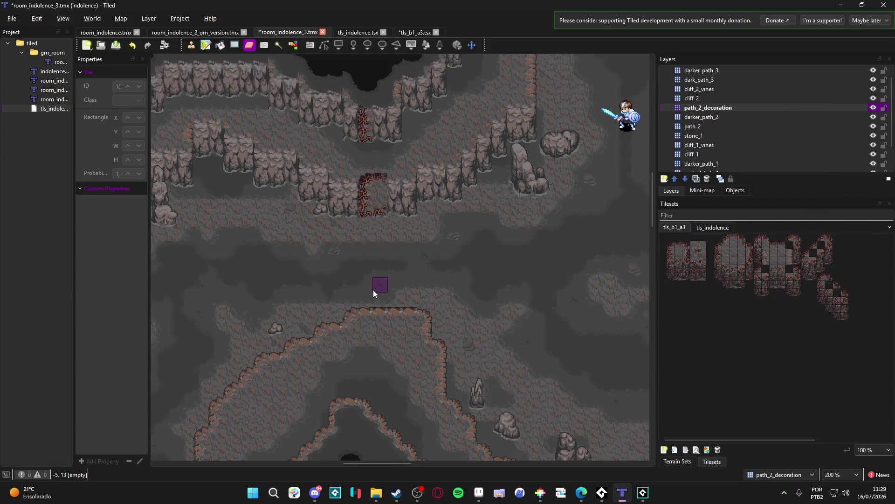
scroll(373, 289, down, 2)
scroll(411, 280, down, 2)
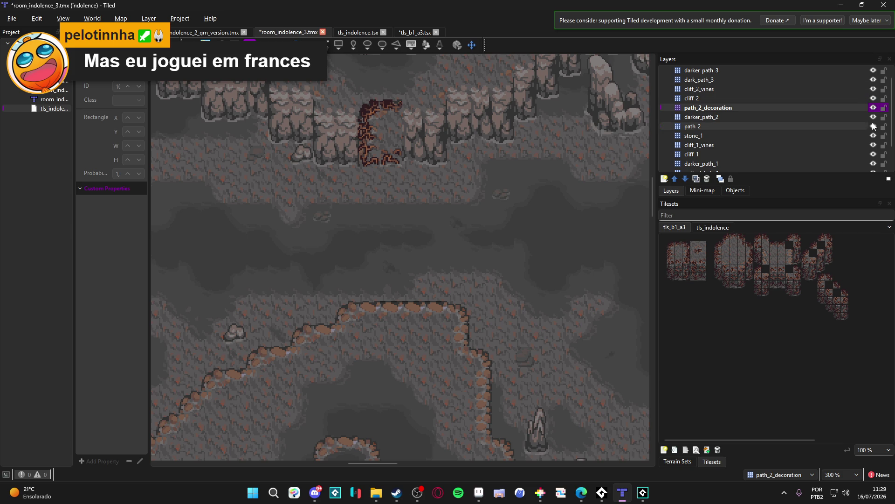
Step: Make cliff_1_vines active, try stamping vine clumps along the cliff row, then switch to the eraser
click(871, 146)
click(871, 146)
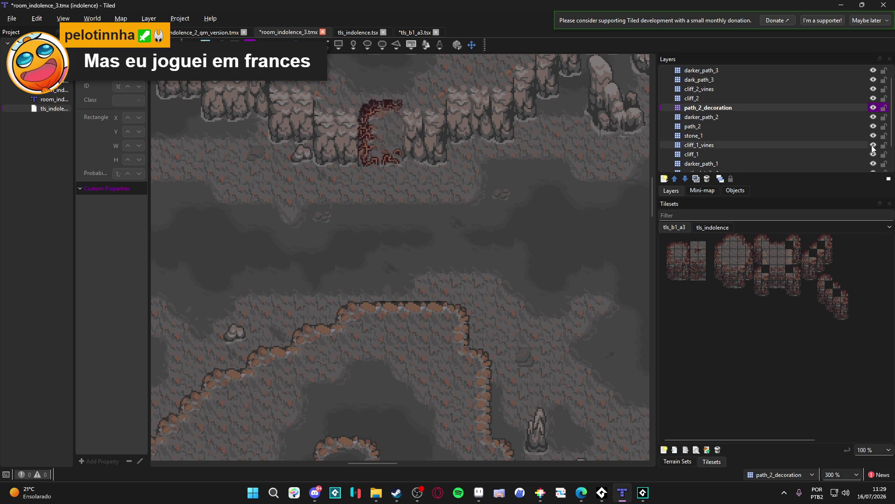
click(821, 145)
key(b)
mouse_move(387, 150)
mouse_down()
mouse_move(379, 98)
mouse_move(403, 100)
mouse_move(357, 124)
mouse_move(408, 111)
mouse_move(411, 301)
mouse_up()
key(e)
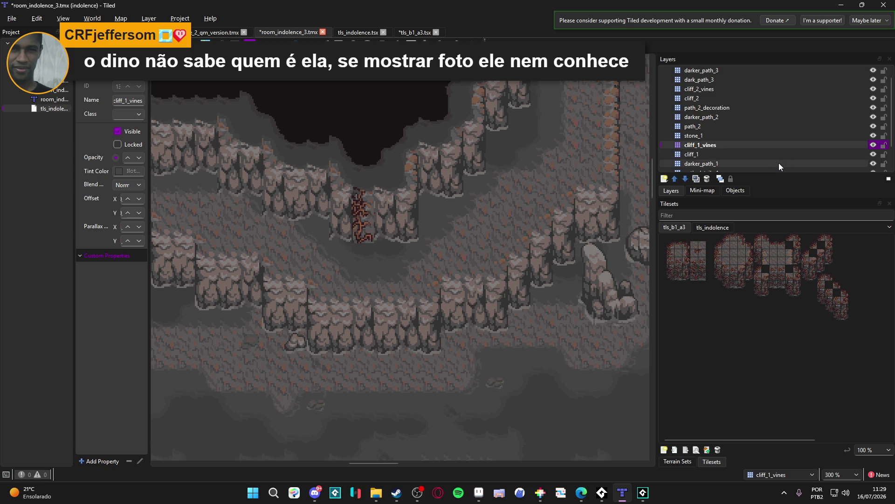
Step: Select the cliff_2_vines layer and erase the dark red root strip from the upper cliff
drag(465, 208, 453, 212)
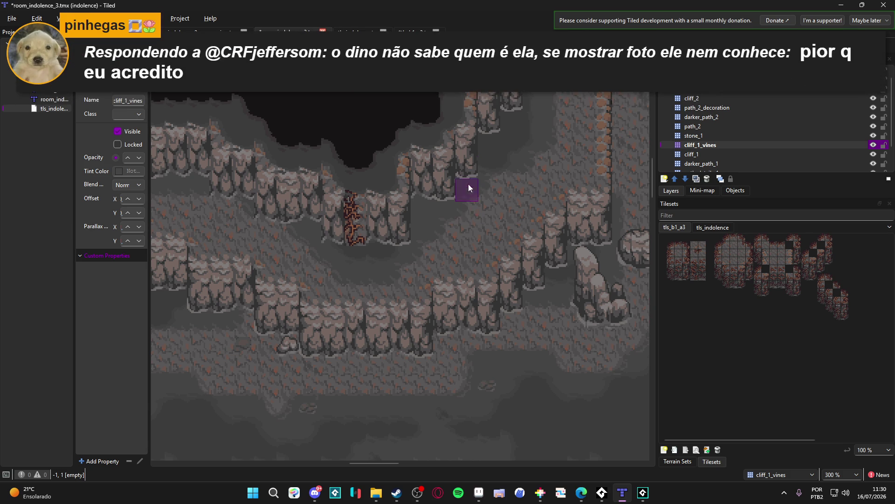
click(874, 135)
click(874, 135)
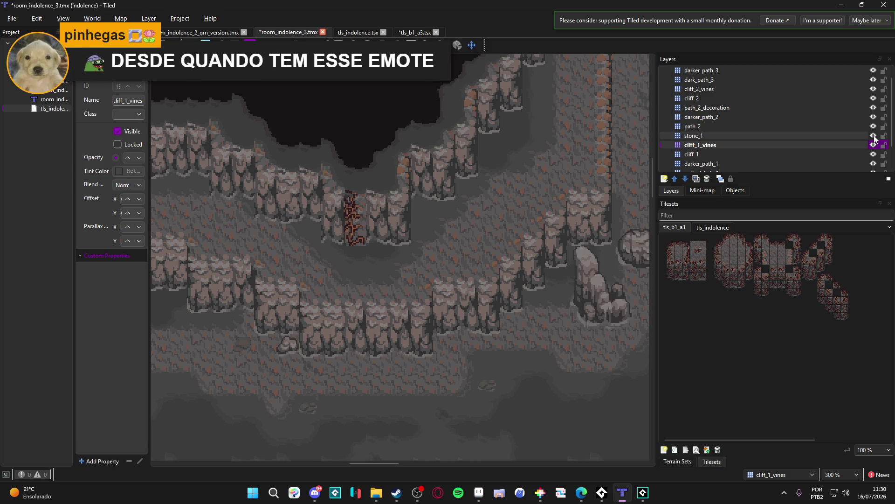
click(850, 124)
click(858, 116)
click(856, 108)
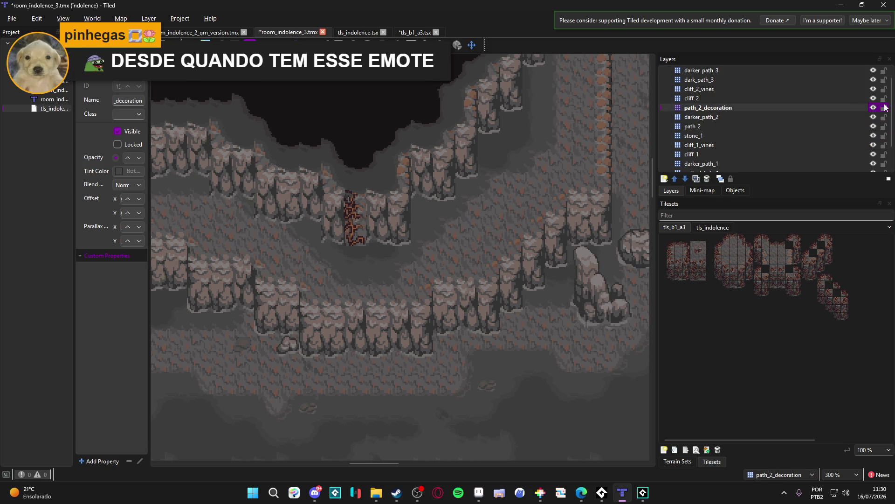
click(851, 99)
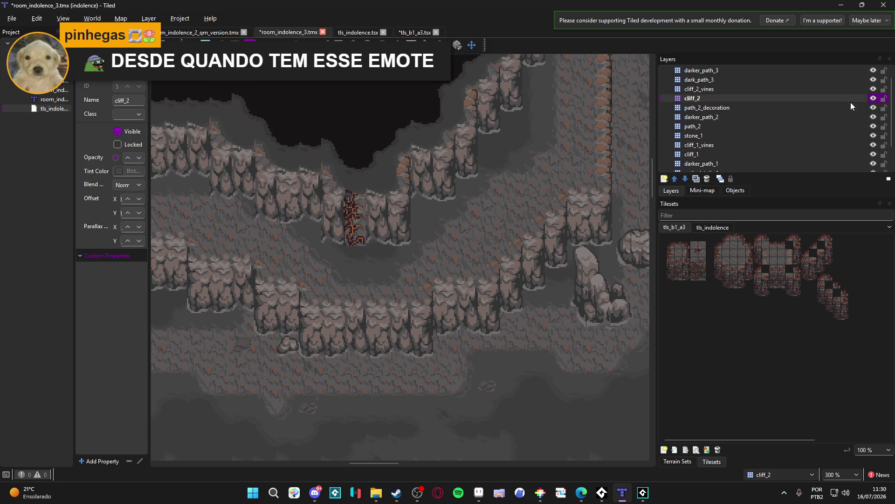
click(856, 88)
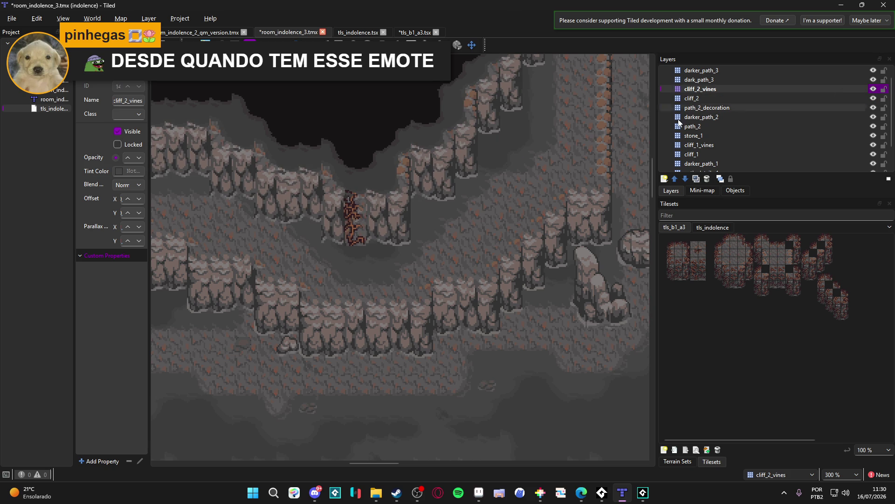
drag(355, 247, 371, 196)
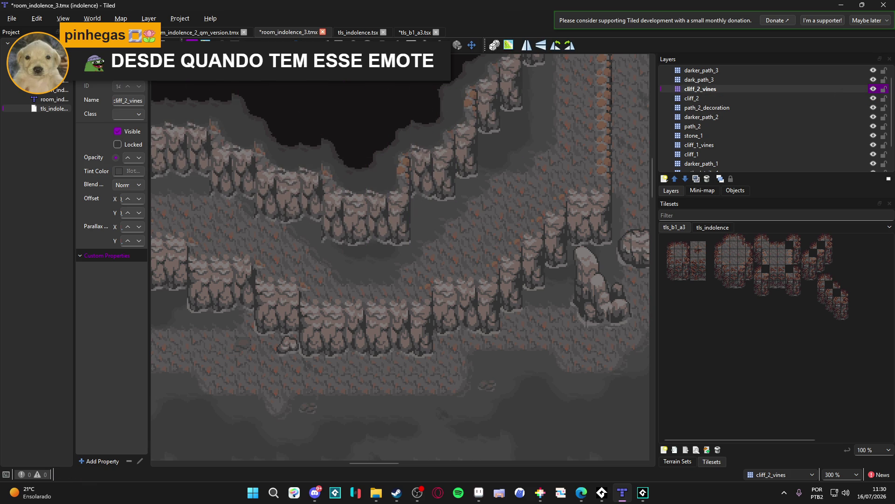
mouse_move(390, 218)
mouse_down()
mouse_move(379, 212)
mouse_move(404, 224)
mouse_up()
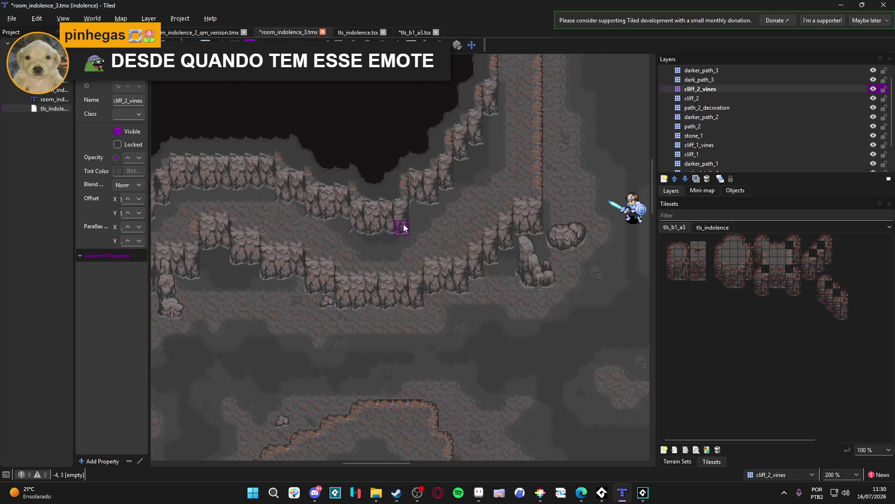
Step: Save room_indolence_3 and make cliff_1 the active layer
key(ctrl+s)
click(722, 155)
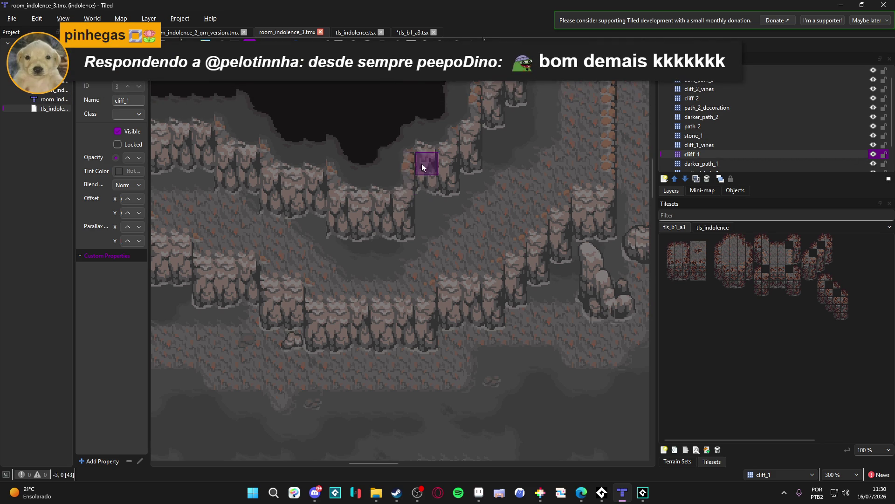
key(alt+Tab)
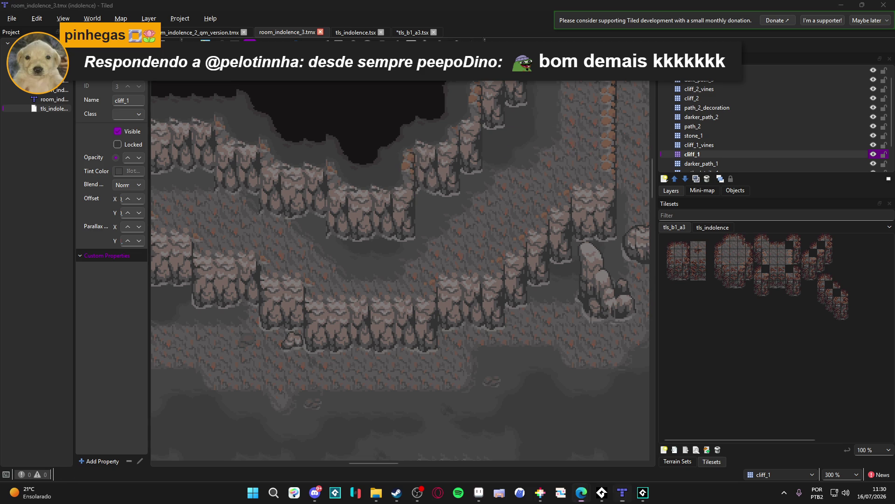
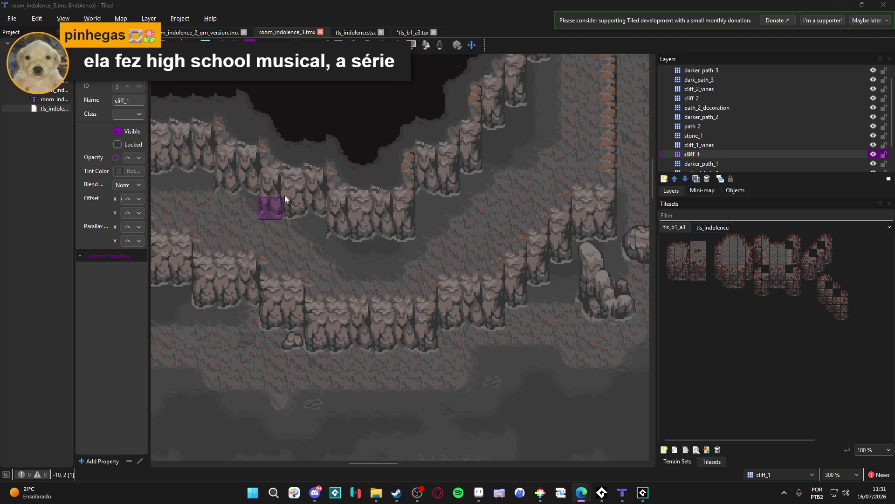
Step: On the cliff_1_vines layer, stamp a two-tile vine piece onto the lower cliff
click(851, 146)
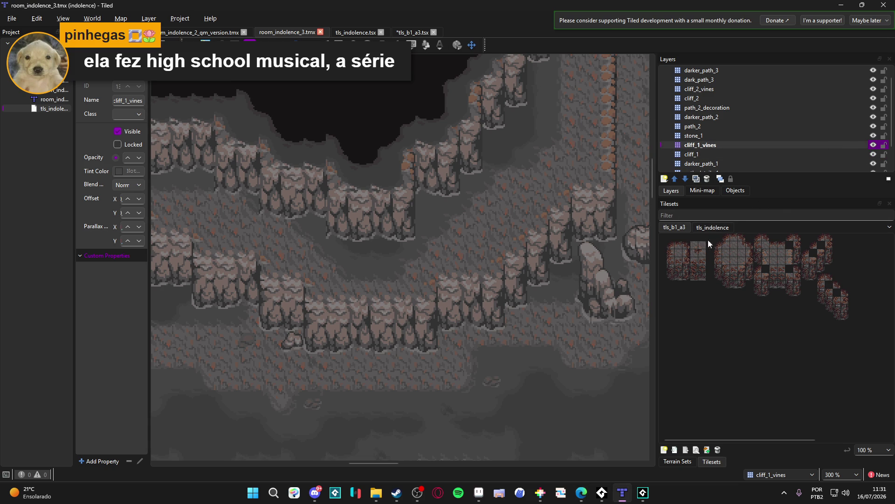
scroll(688, 270, up, 3)
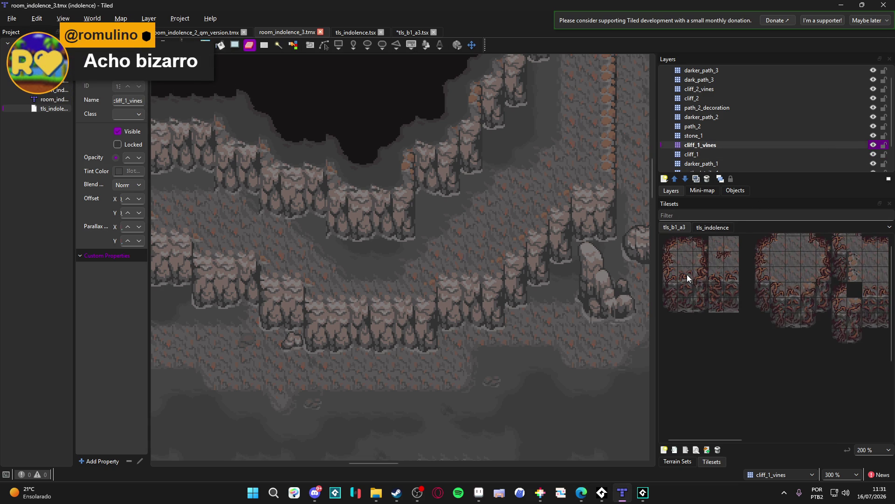
scroll(700, 282, left, 1)
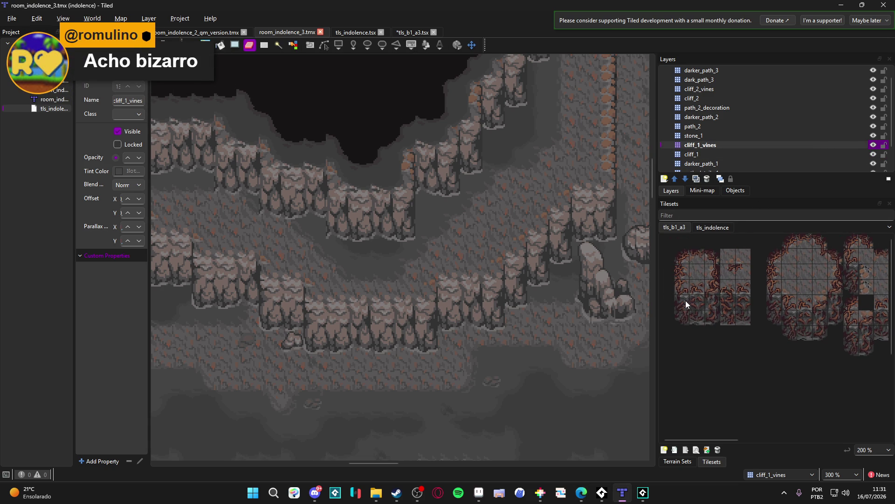
drag(715, 301, 717, 323)
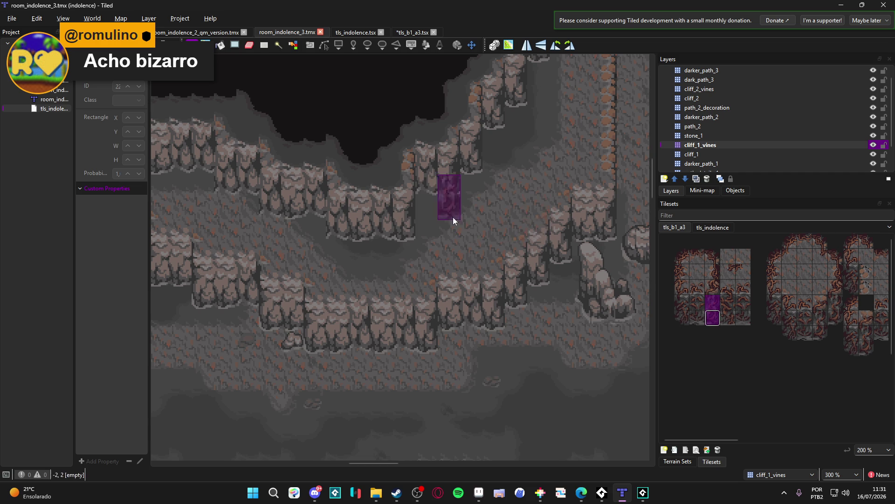
click(411, 220)
key(ctrl+s)
click(433, 335)
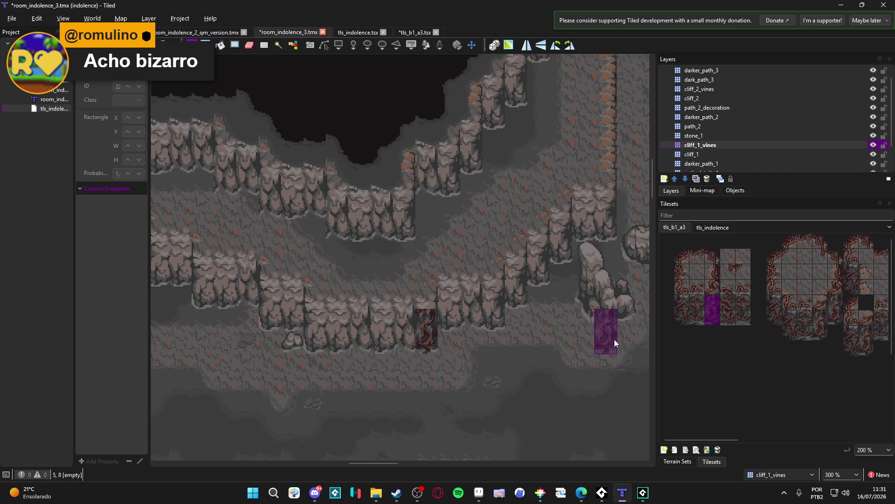
Step: Stamp another two-tile vine block and several 2x2 vine blocks across the lower cliff face
drag(676, 317, 677, 301)
click(319, 345)
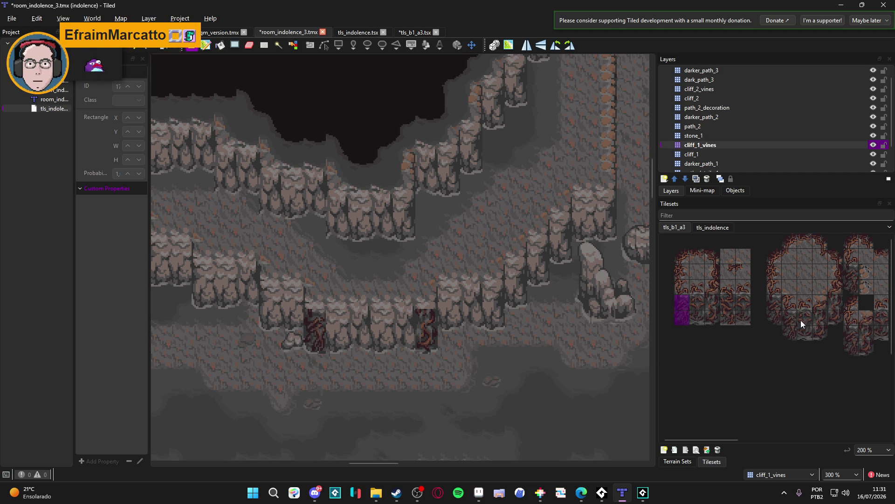
scroll(802, 319, down, 1)
drag(741, 290, 725, 305)
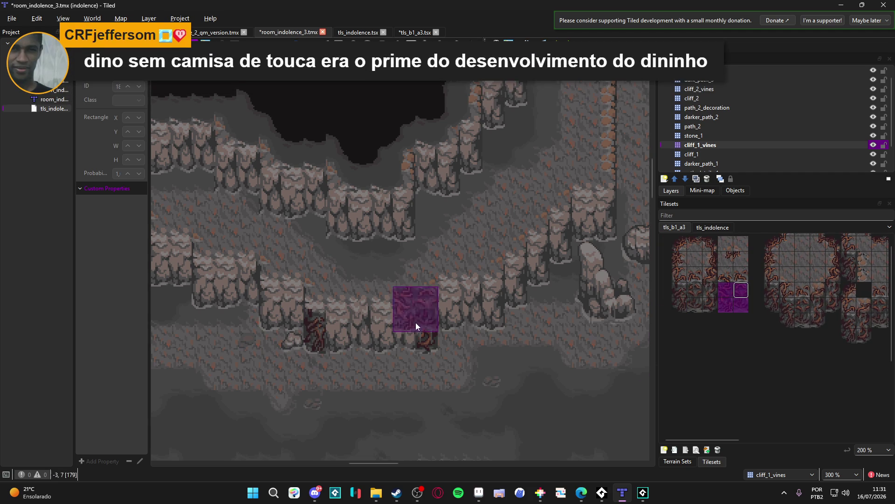
click(357, 343)
click(402, 338)
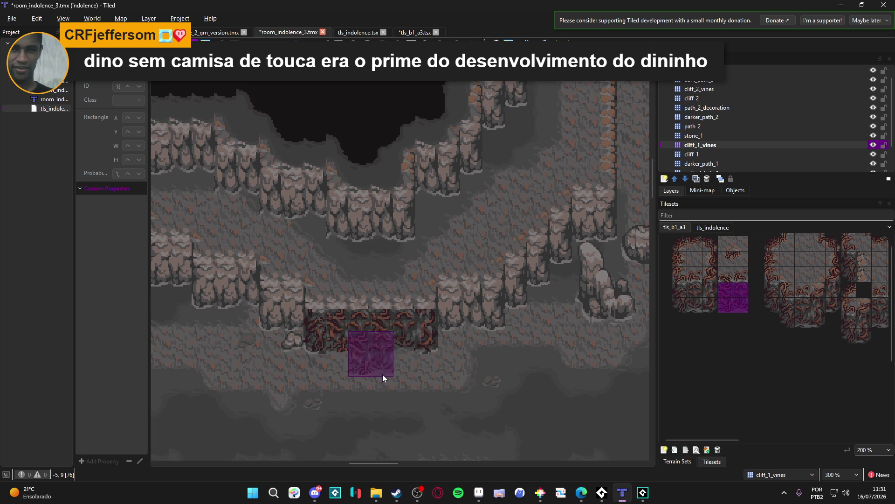
click(420, 347)
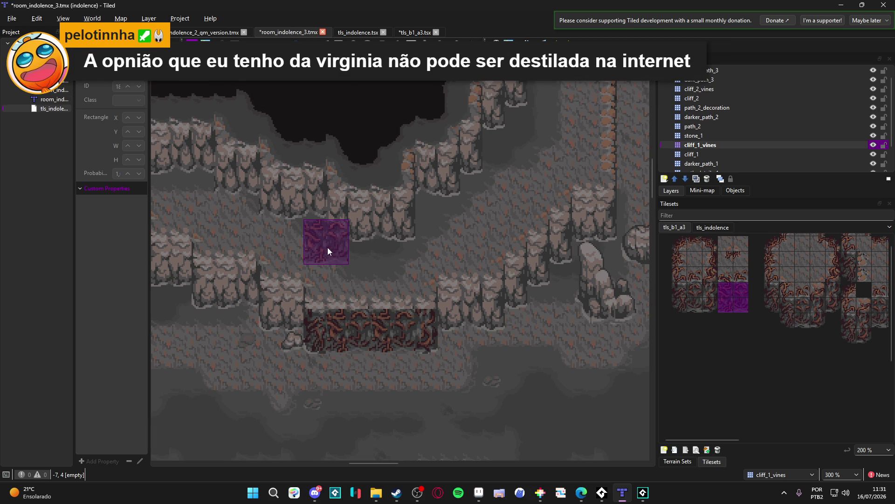
Step: Stamp single root tiles and a two-tile-wide vine strip along the lower cliff's top edge
click(712, 278)
click(435, 303)
click(678, 274)
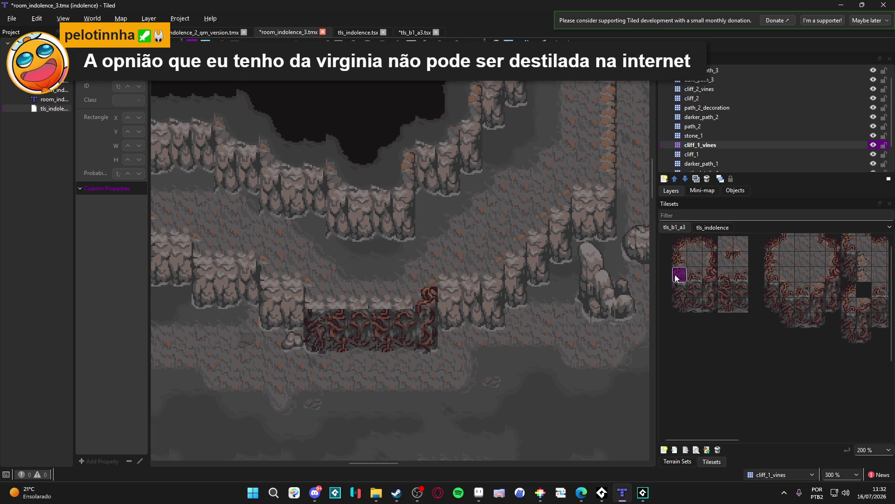
click(311, 294)
drag(728, 278, 740, 279)
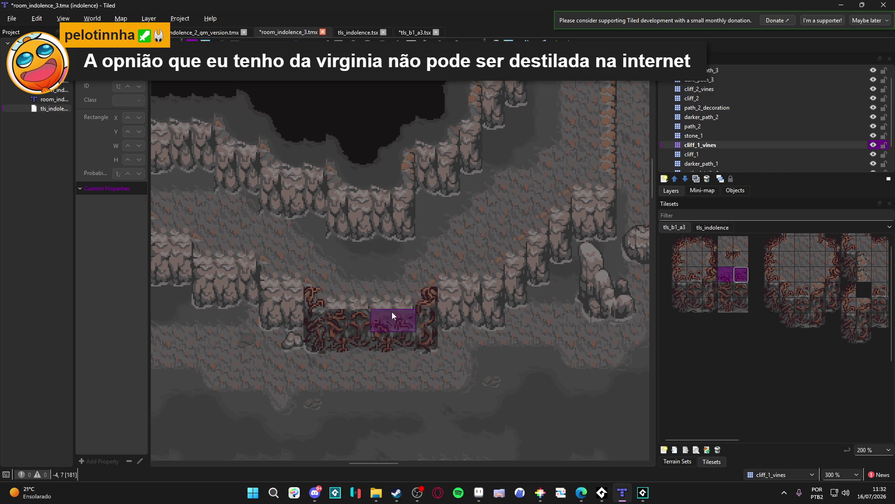
click(362, 292)
click(394, 300)
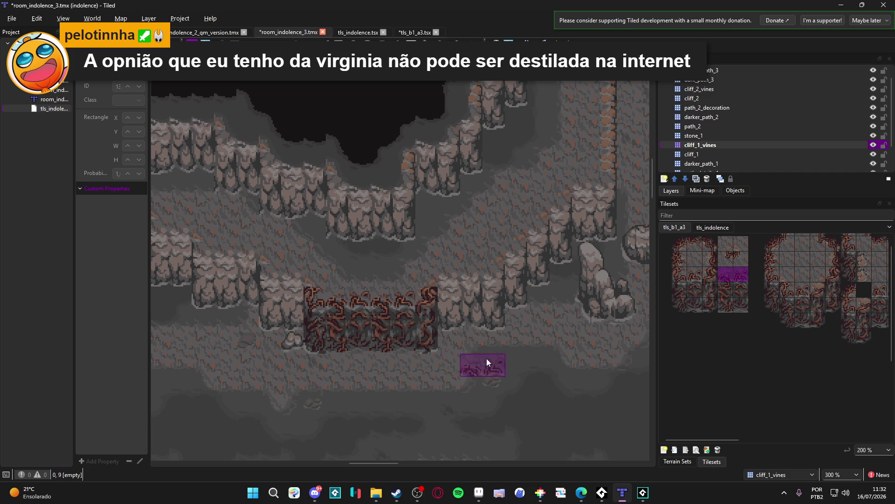
Step: Extend the roots rightward with a 2x2 block, single tiles, a three-tile column and a top row
drag(712, 304, 692, 285)
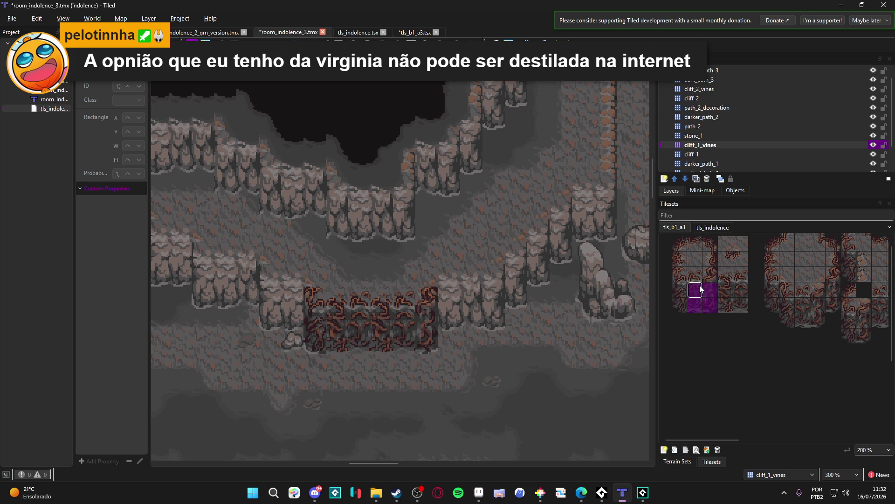
click(485, 313)
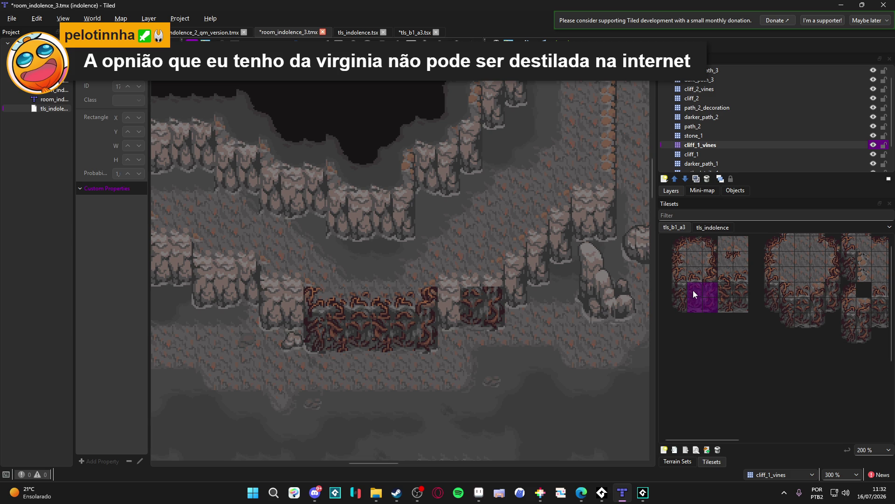
click(726, 290)
click(447, 322)
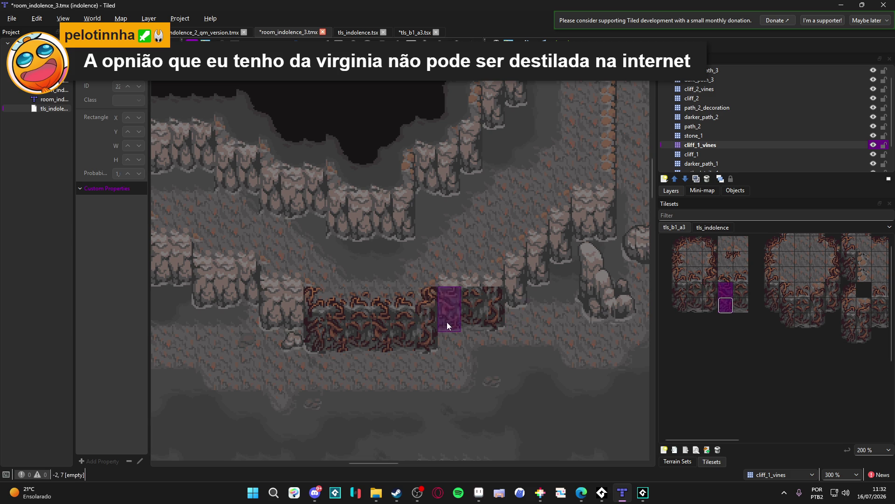
drag(705, 275, 705, 307)
click(493, 302)
click(696, 270)
drag(449, 277, 477, 279)
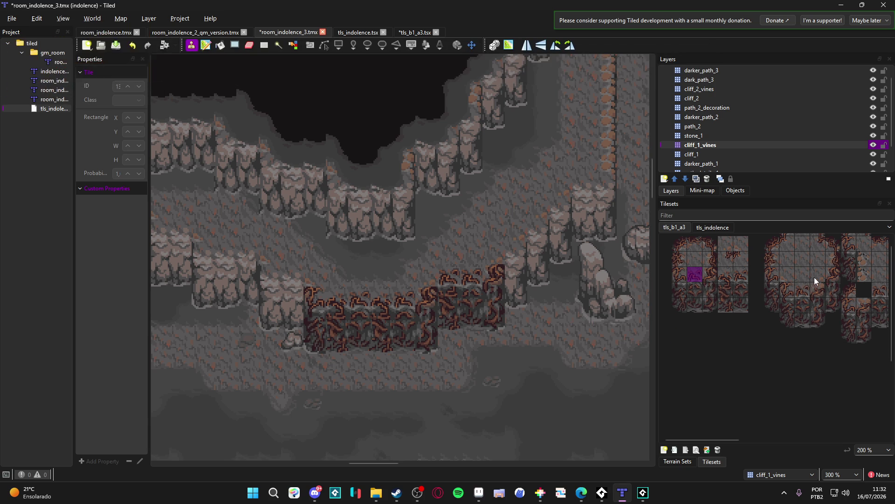
drag(518, 287, 485, 292)
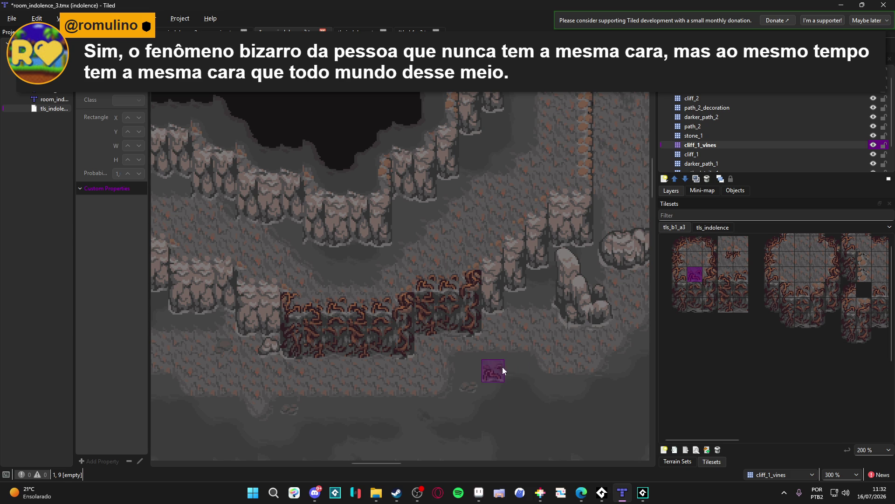
scroll(490, 360, down, 1)
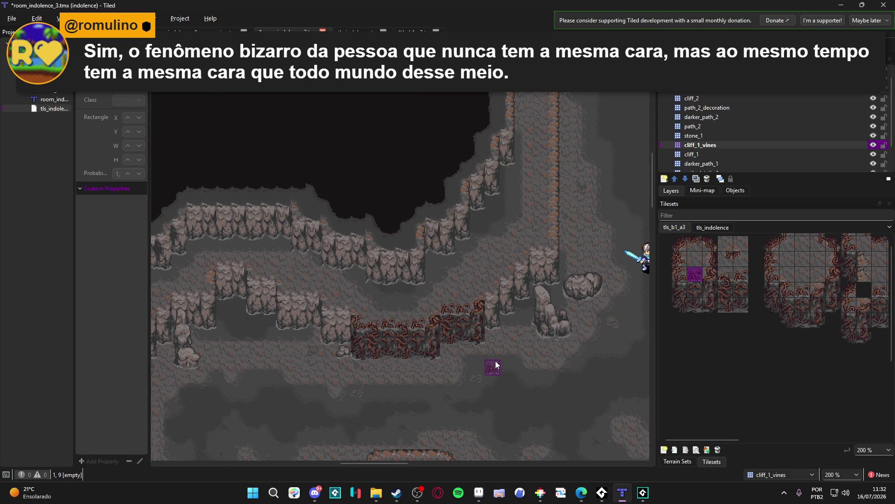
Step: Save room_indolence_3.tmx with its vine-covered cliffs and switch over to Aseprite
key(ctrl+h)
key(ctrl+h)
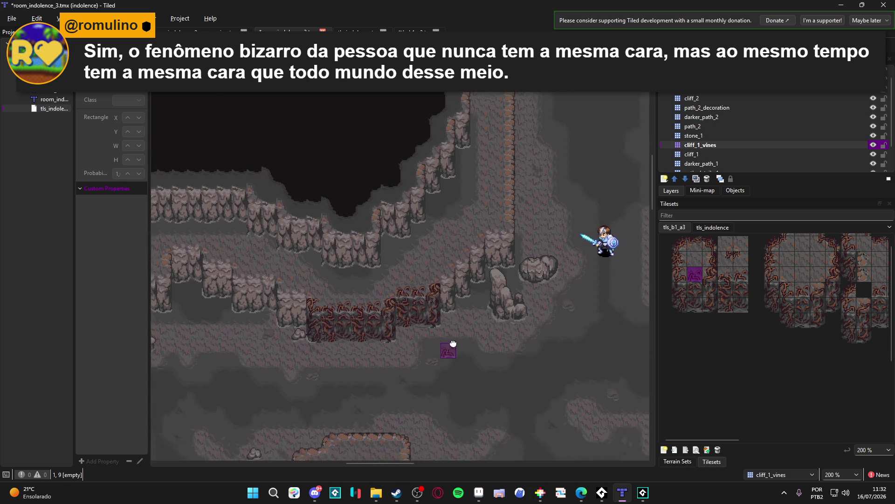
scroll(454, 333, down, 1)
key(ctrl+s)
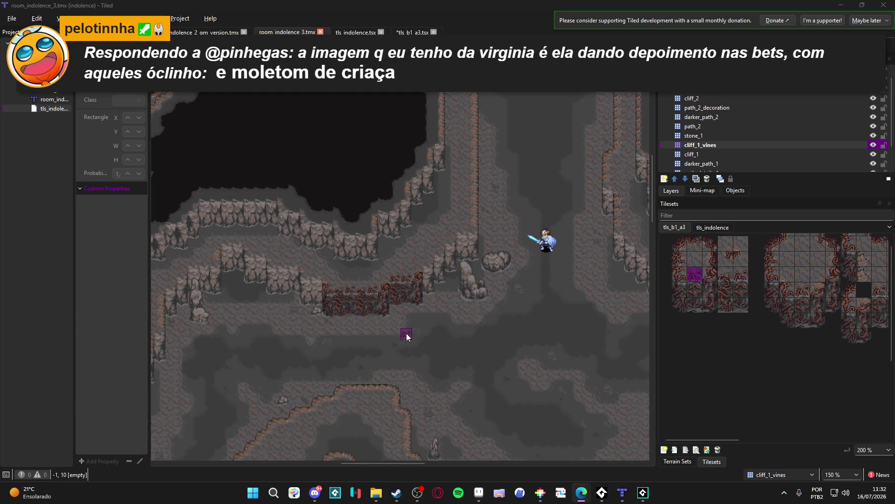
click(479, 493)
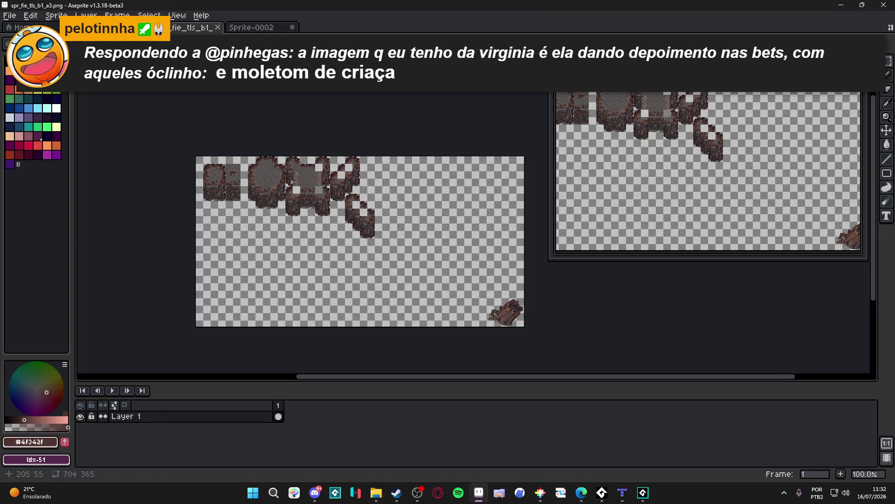
Step: In scenery_indolence.aseprite, erase a thin strip from a cliff tile's bottom on the simple_clif layer
scroll(307, 189, up, 2)
key(ctrl+Tab)
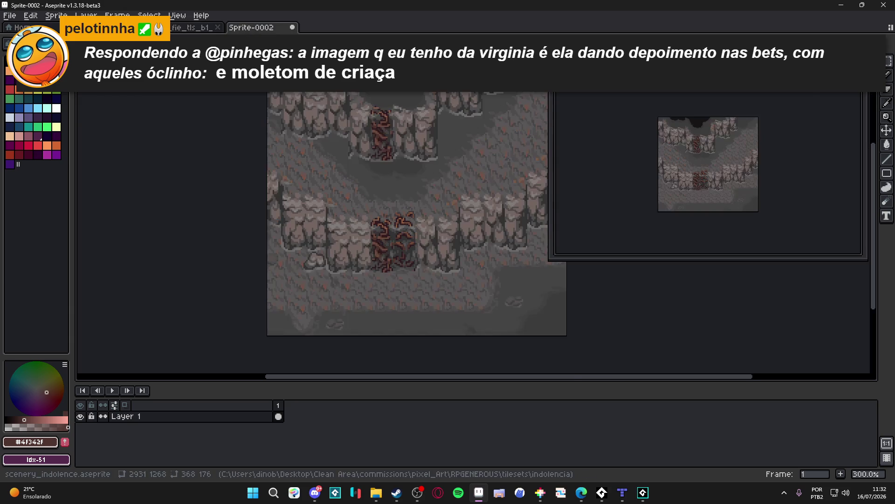
key(ctrl+Tab)
scroll(317, 257, up, 2)
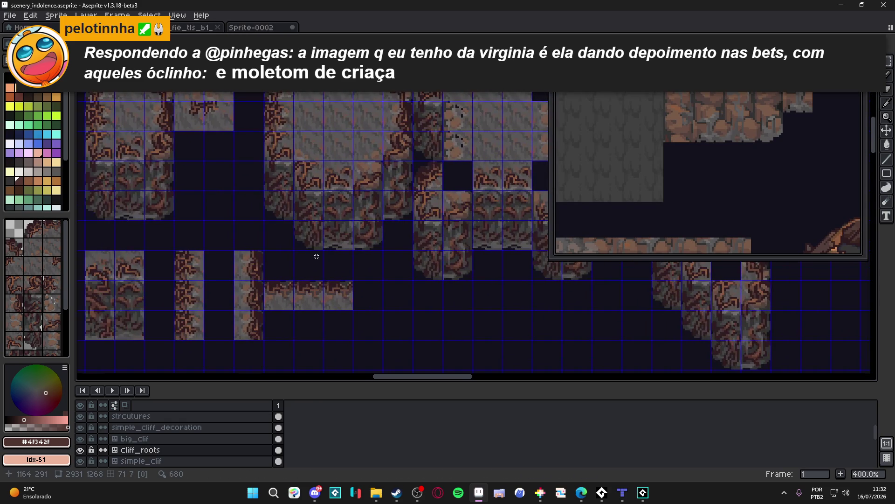
scroll(317, 257, down, 1)
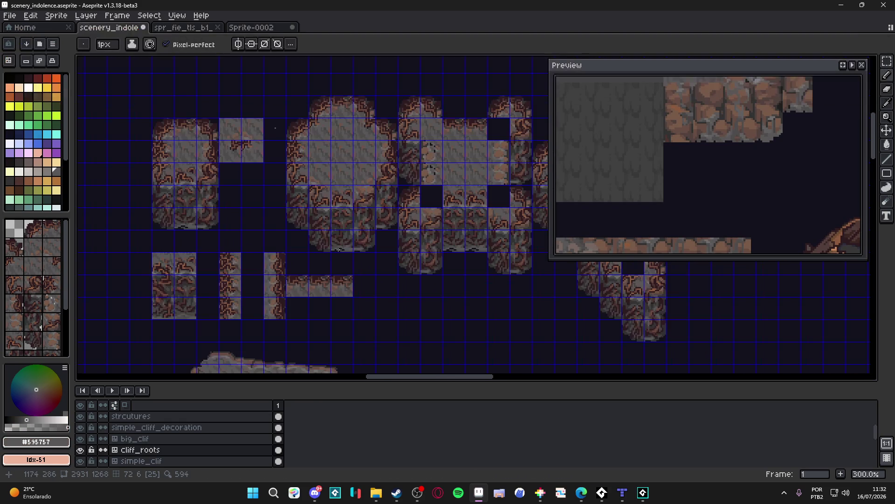
scroll(345, 236, left, 3)
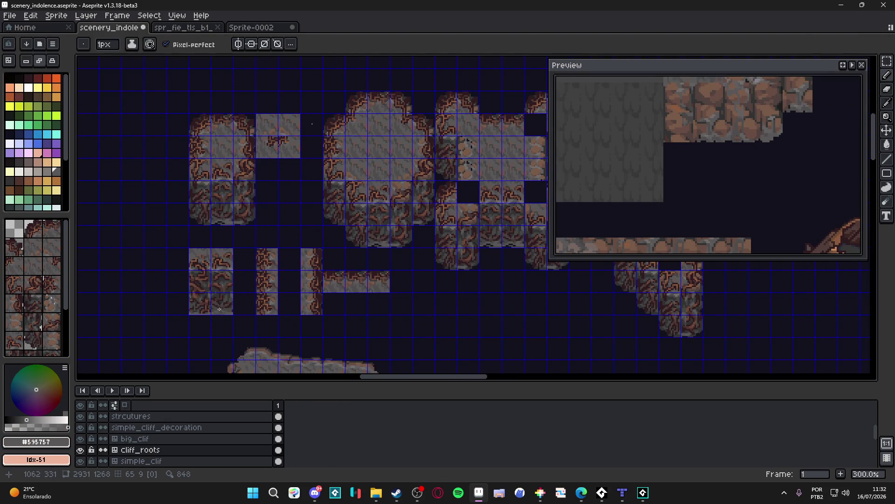
scroll(215, 304, up, 6)
key(Down)
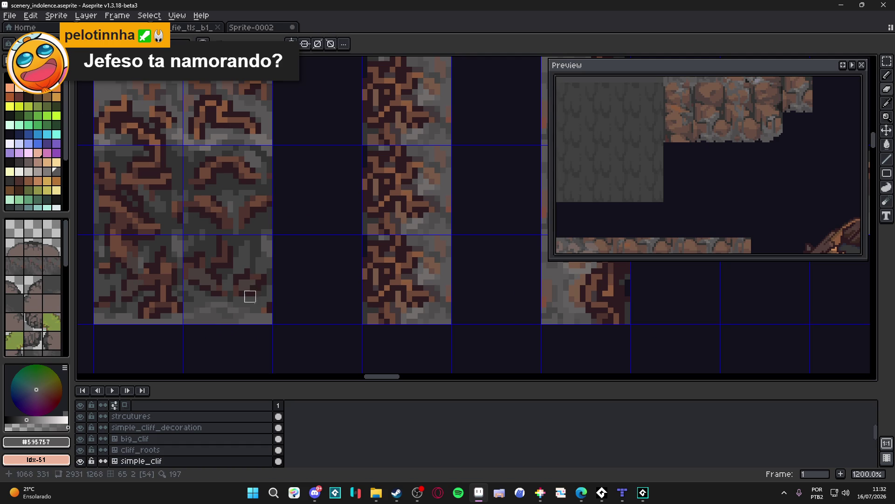
mouse_move(209, 316)
mouse_down()
mouse_move(230, 317)
mouse_move(194, 324)
mouse_move(253, 322)
mouse_move(244, 324)
mouse_up()
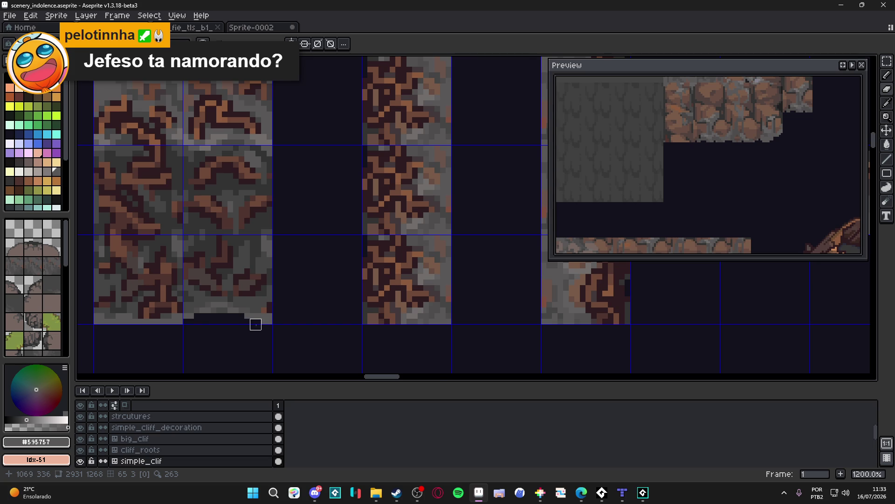
scroll(250, 320, down, 4)
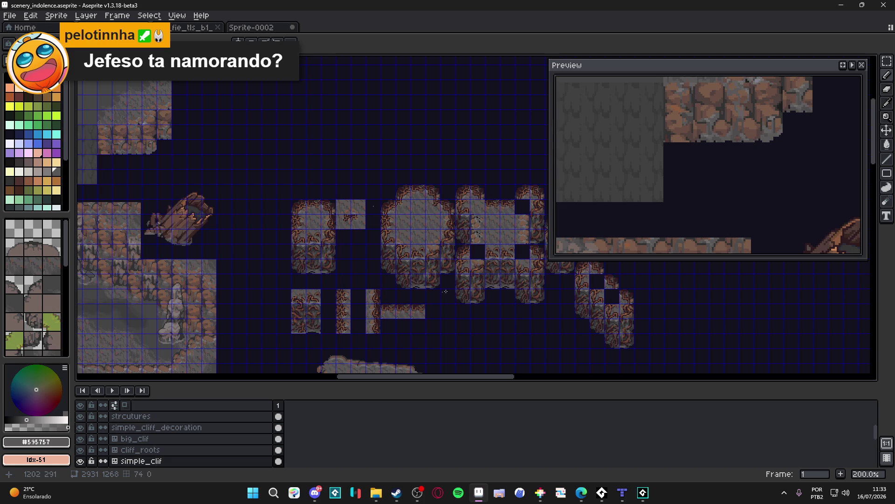
Step: Save scenery_indolence.aseprite with the trimmed cliff tile
scroll(430, 294, up, 2)
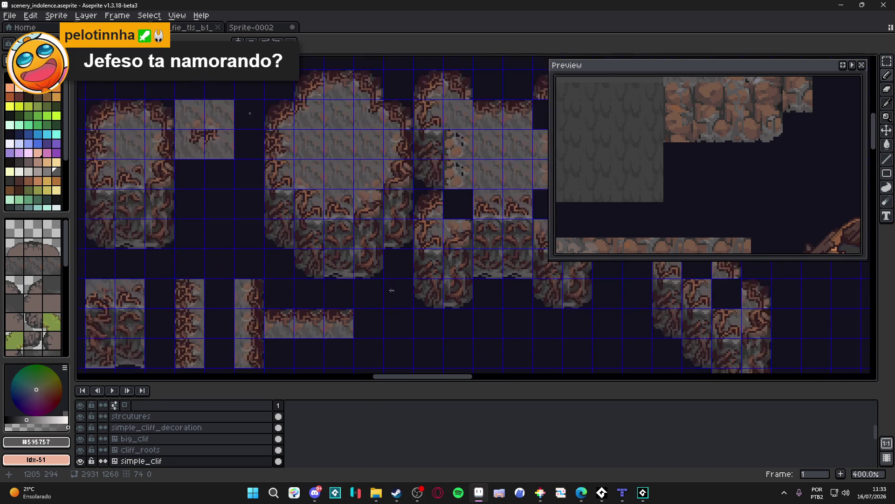
scroll(349, 303, down, 2)
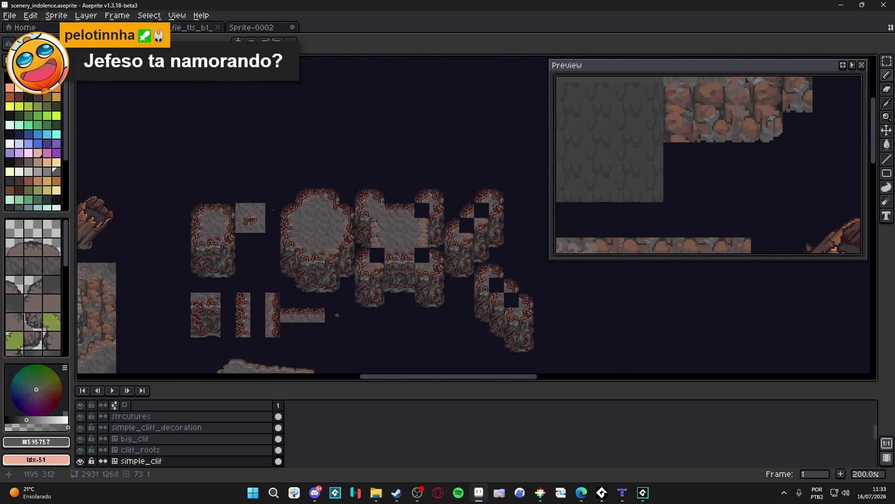
scroll(367, 296, up, 3)
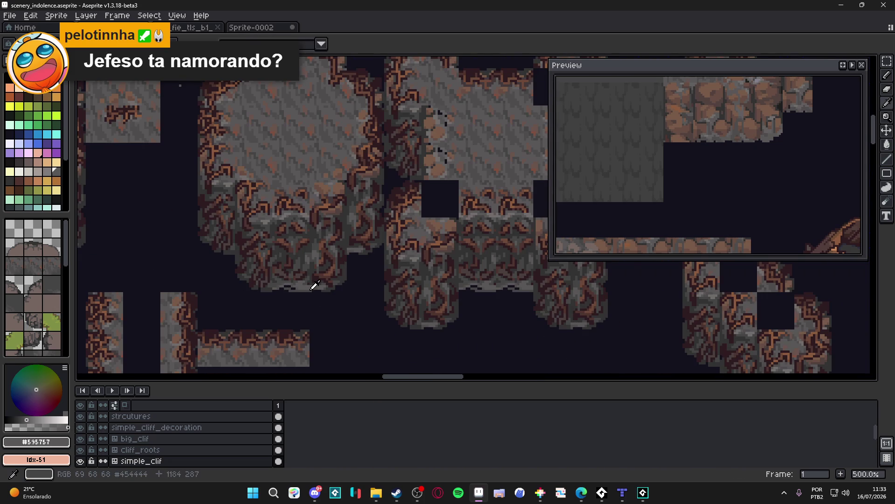
scroll(307, 283, down, 2)
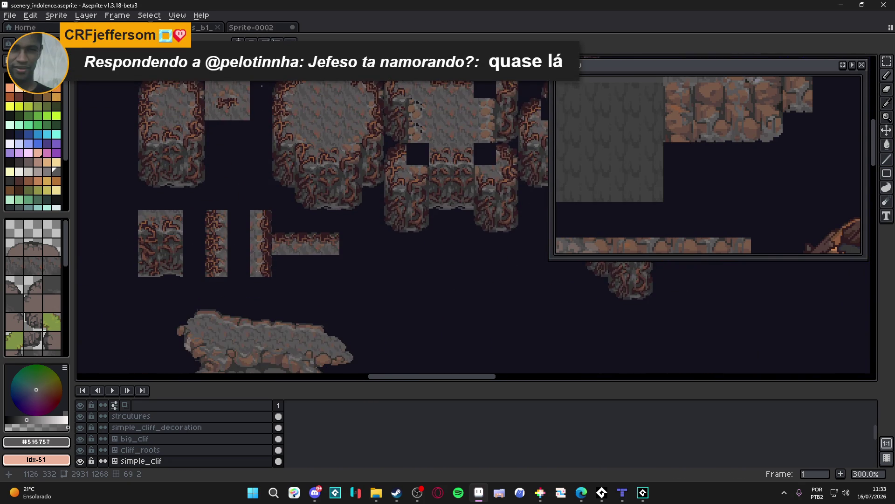
key(ctrl+s)
scroll(289, 279, down, 1)
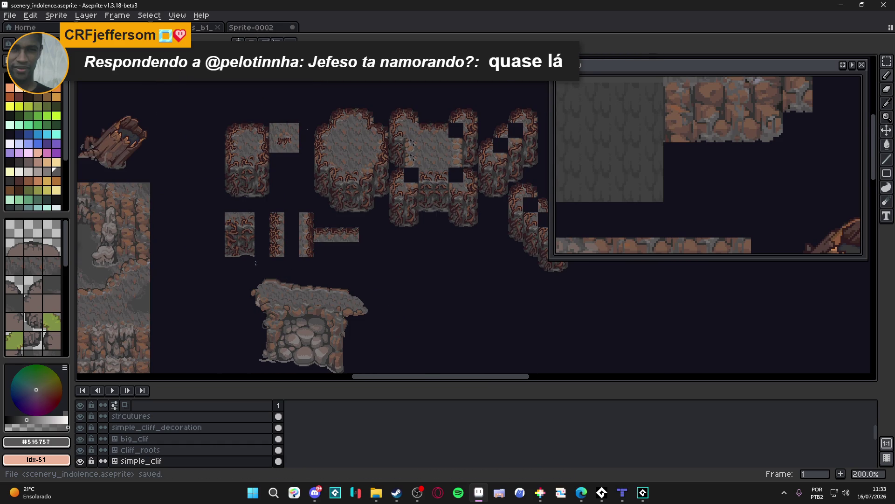
scroll(254, 263, up, 4)
scroll(166, 257, up, 6)
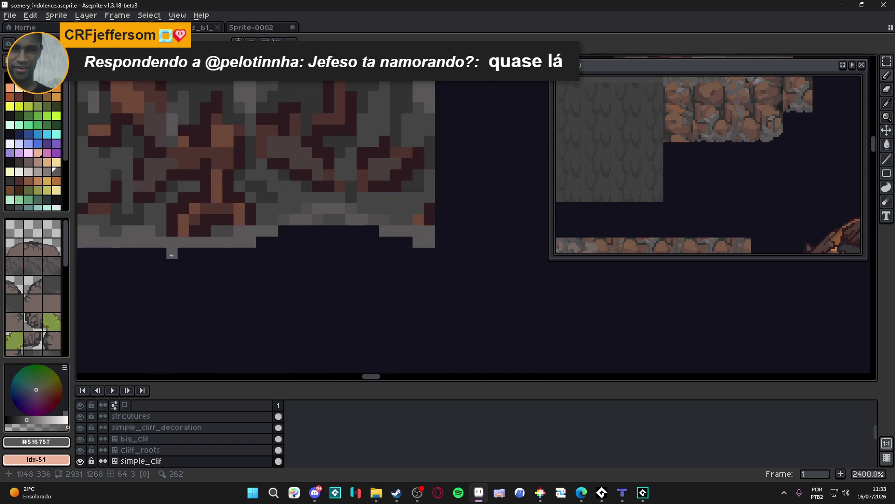
scroll(166, 257, down, 6)
scroll(344, 214, down, 2)
scroll(344, 213, up, 1)
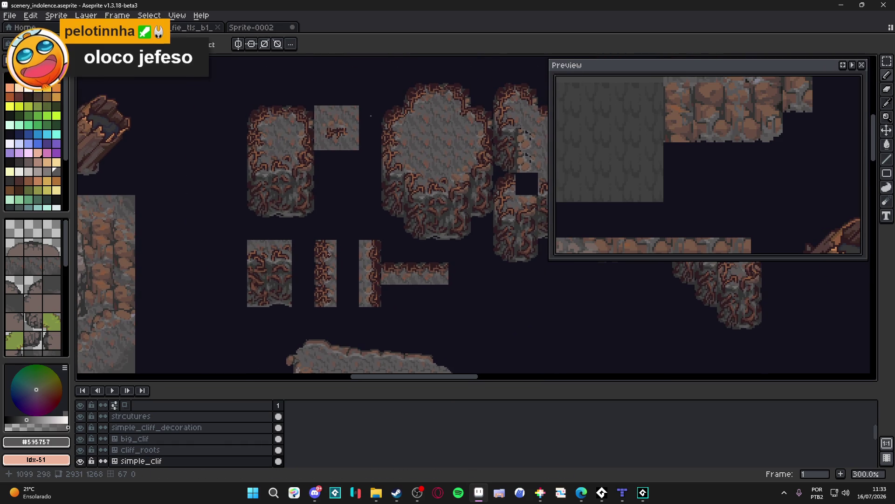
scroll(249, 252, right, 2)
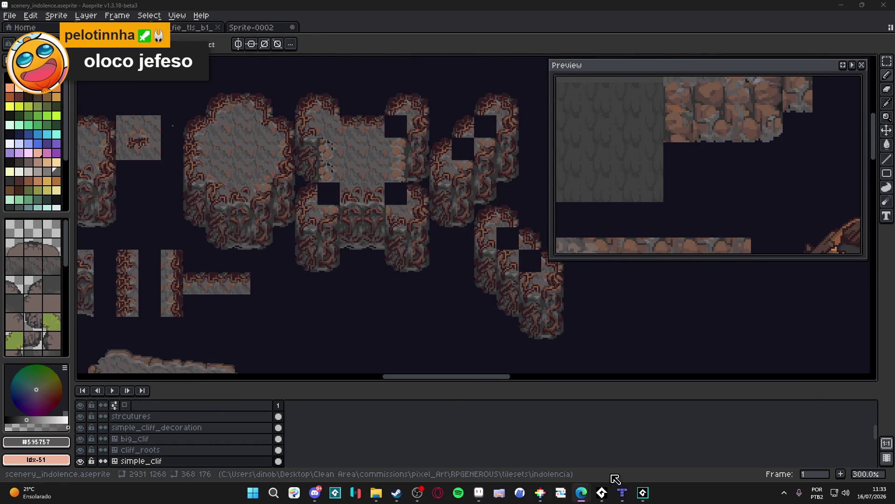
Step: Check the cave room in Tiled, then come back to Aseprite
click(625, 495)
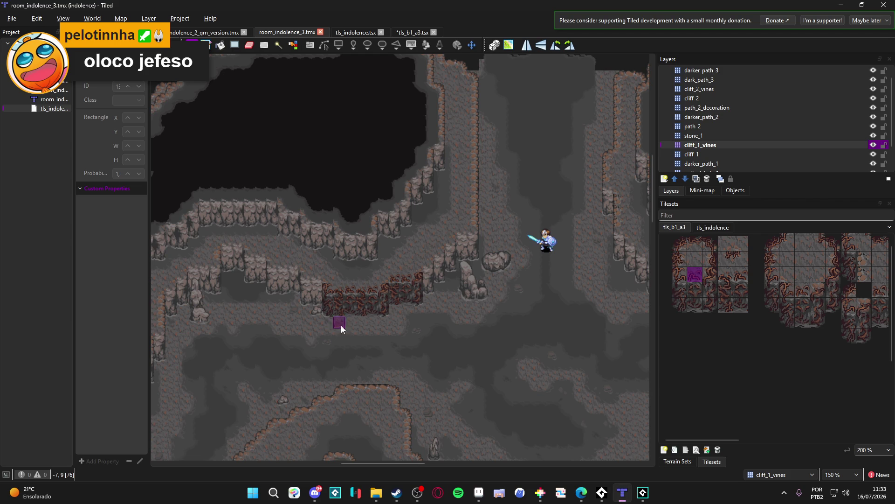
scroll(345, 326, up, 3)
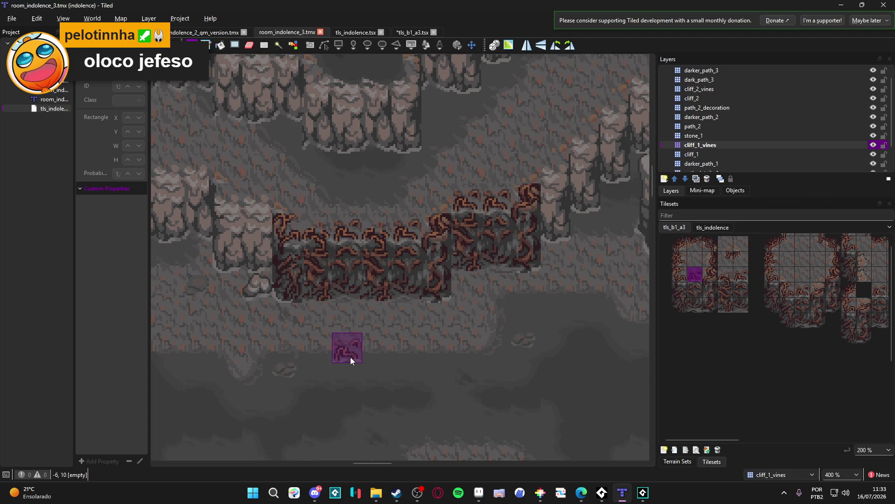
scroll(365, 363, down, 1)
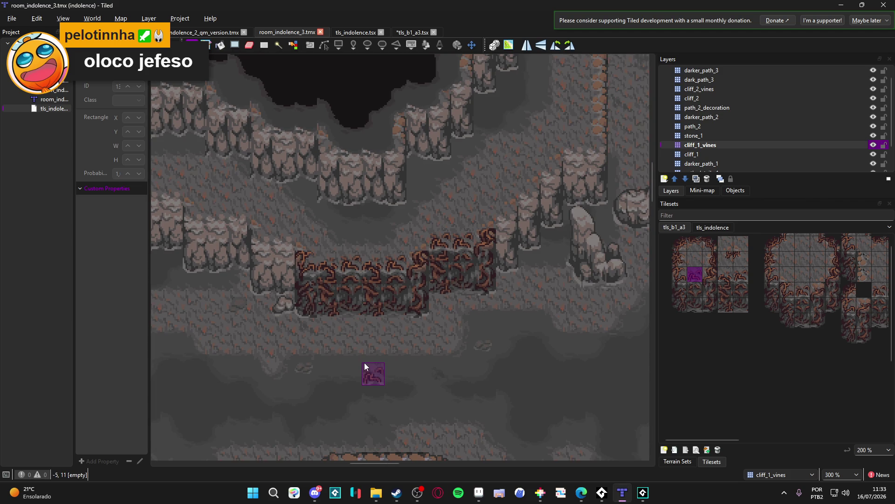
click(480, 494)
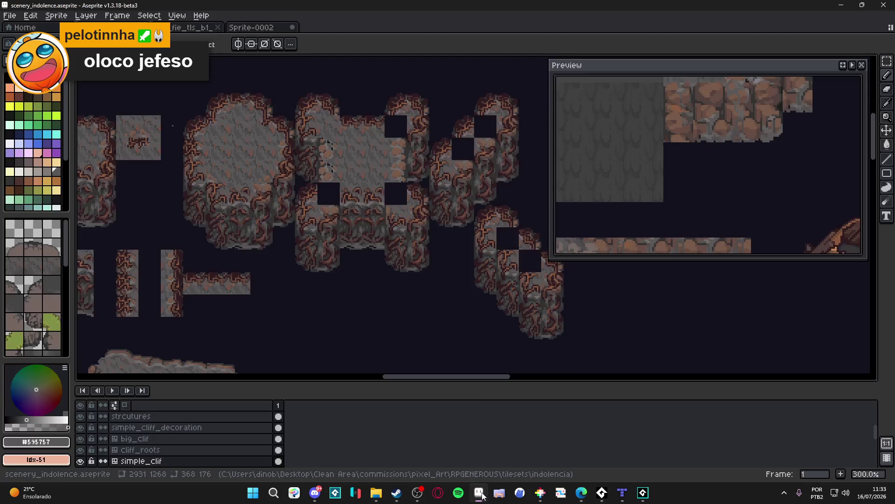
Step: Sample the #625F5F light grey from the stone artwork and make cliff_roots the active layer
scroll(356, 240, down, 1)
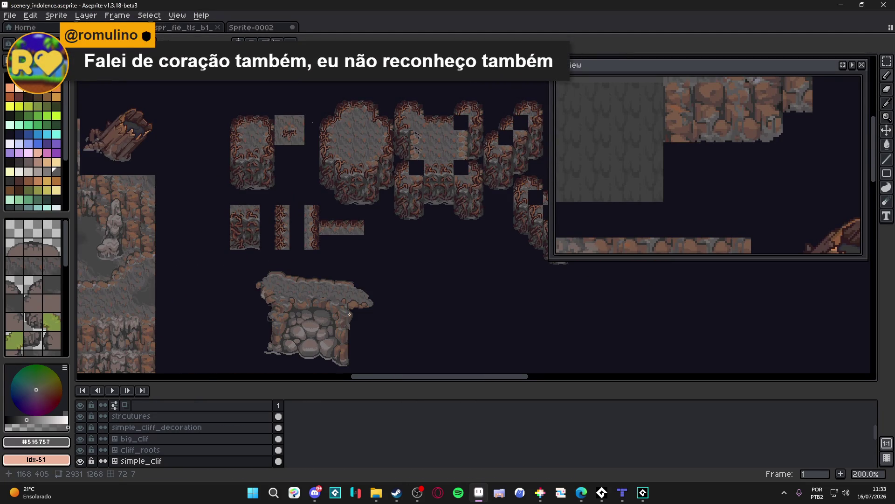
scroll(308, 362, up, 5)
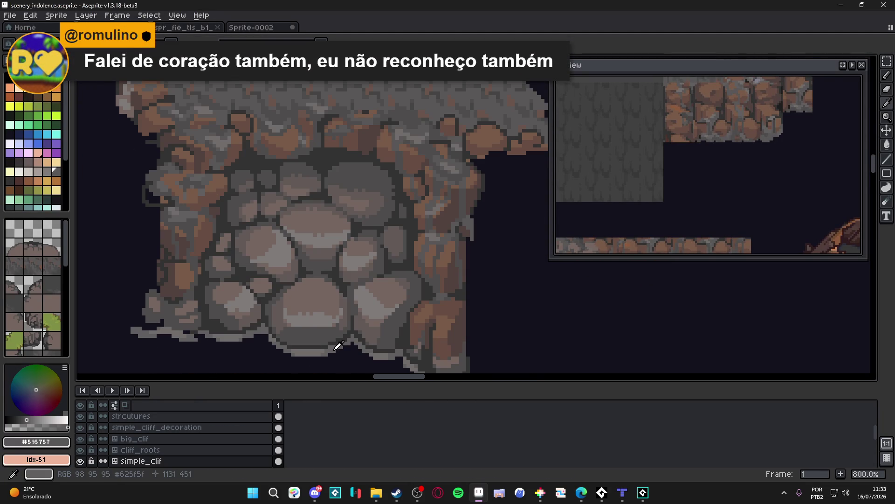
alt+click(335, 349)
scroll(335, 349, down, 4)
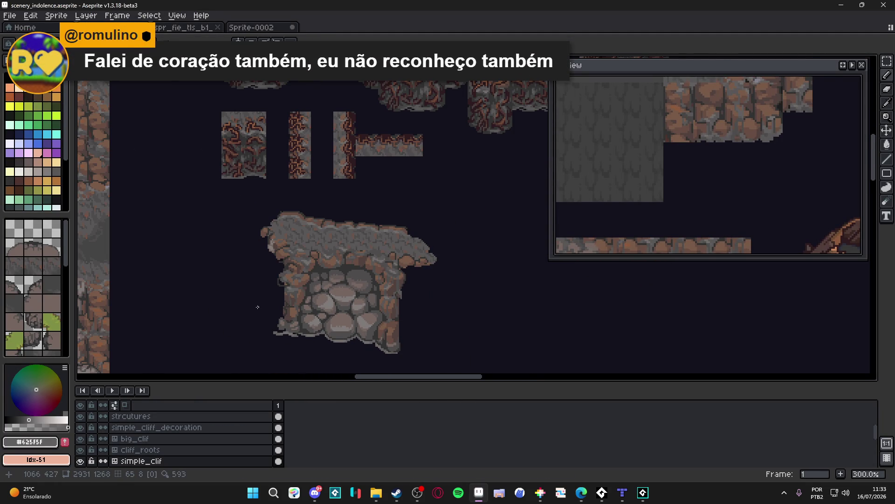
click(625, 498)
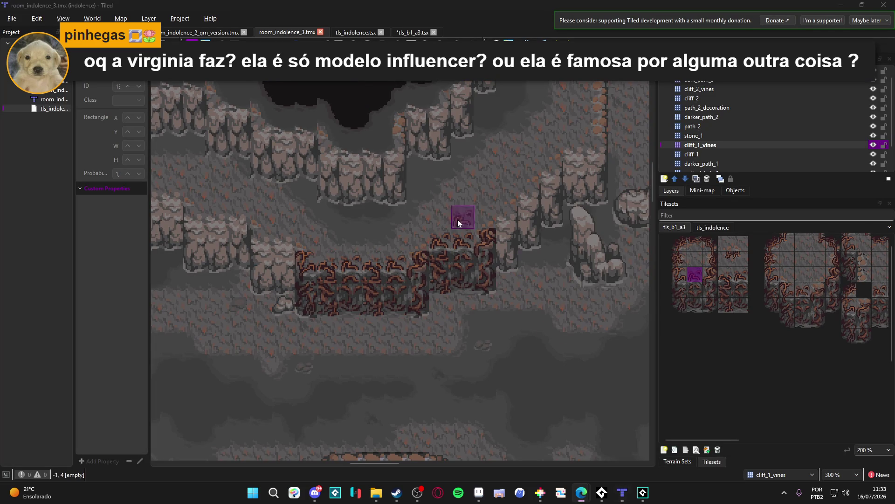
click(485, 493)
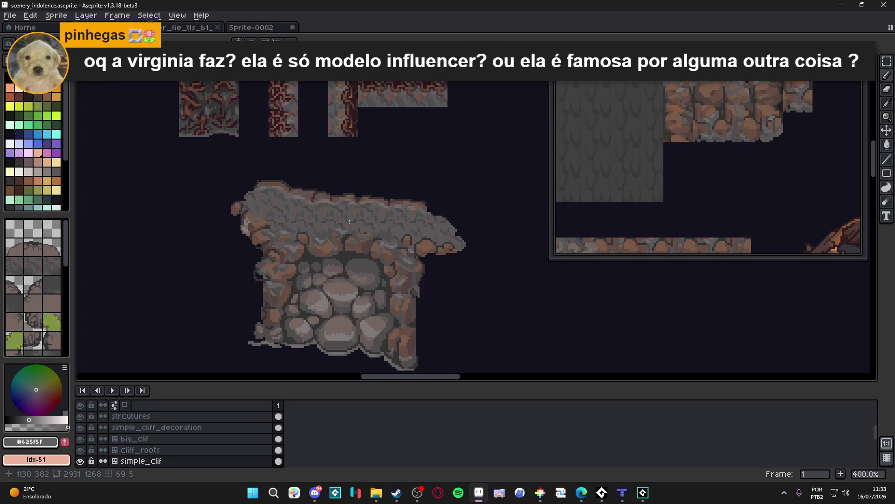
scroll(385, 224, up, 5)
scroll(385, 224, up, 1)
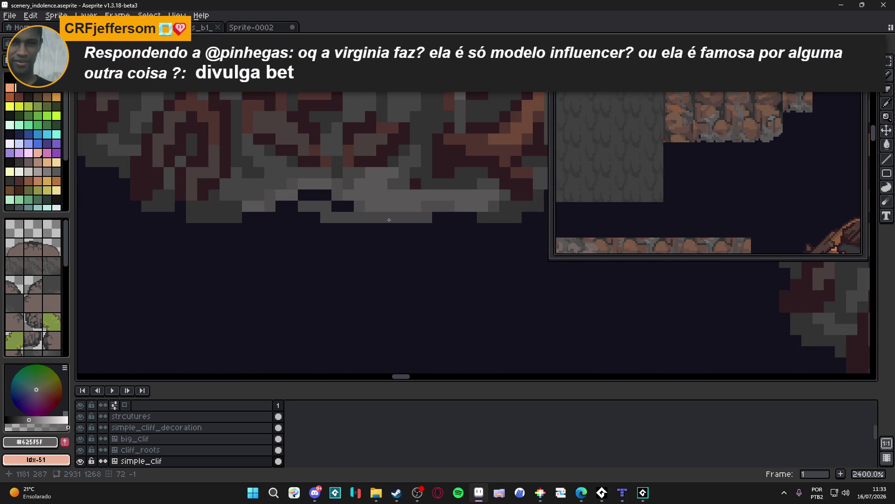
key(alt+Up)
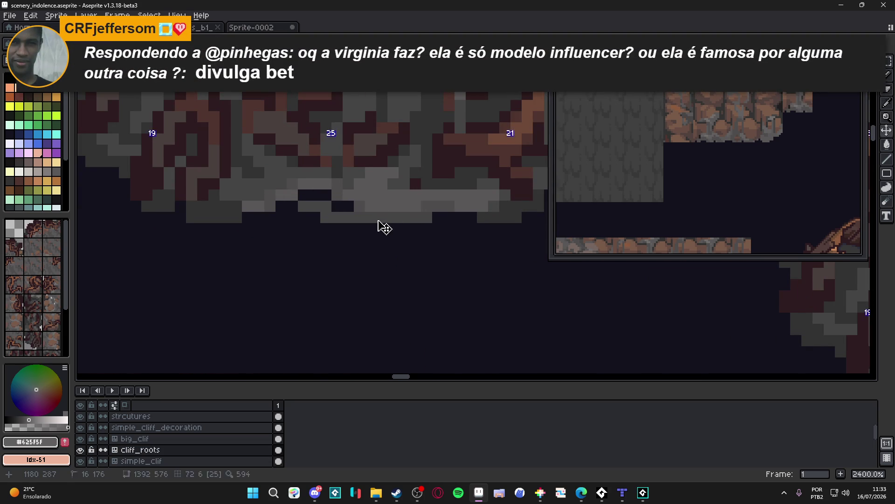
Step: Paint light grey pixels along the bottom edges of the root-covered cliff tiles
mouse_move(371, 220)
mouse_down()
mouse_move(418, 219)
mouse_move(427, 207)
mouse_move(488, 212)
mouse_move(380, 279)
mouse_move(406, 281)
mouse_move(430, 274)
mouse_move(437, 252)
mouse_move(474, 240)
mouse_move(488, 224)
mouse_move(475, 218)
mouse_up()
mouse_move(249, 278)
mouse_down()
mouse_move(372, 288)
mouse_move(329, 249)
mouse_move(295, 260)
mouse_move(279, 281)
mouse_move(205, 288)
mouse_up()
click(365, 269)
mouse_move(315, 322)
mouse_down()
mouse_move(275, 312)
mouse_move(259, 285)
mouse_move(228, 275)
mouse_move(218, 254)
mouse_move(238, 267)
mouse_up()
scroll(254, 290, down, 3)
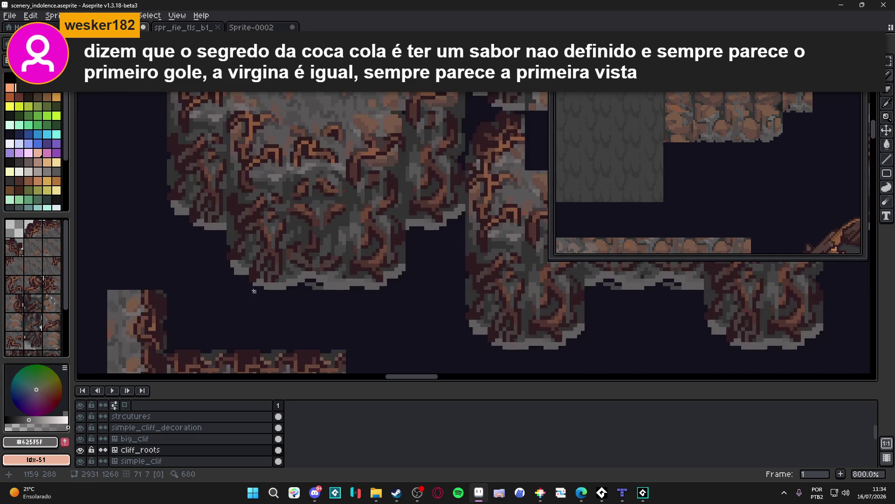
scroll(253, 290, down, 3)
scroll(306, 266, down, 1)
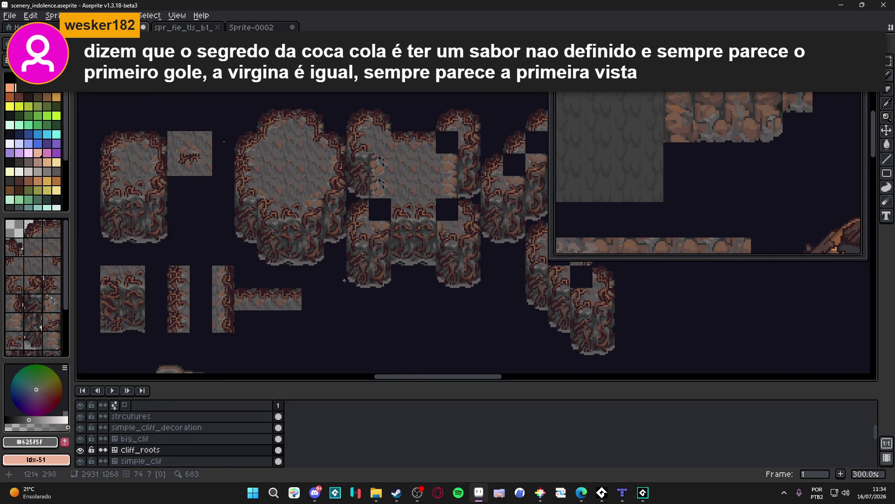
scroll(297, 267, up, 5)
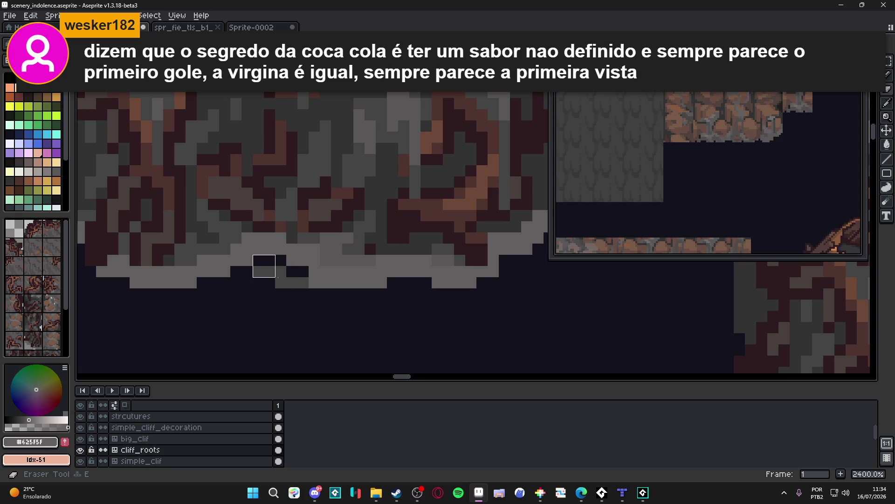
Step: Sample #454444 dark grey and add dark edge pixels, redoing misplaced ones
alt+click(295, 271)
mouse_move(268, 247)
mouse_down()
mouse_move(242, 244)
mouse_move(251, 256)
mouse_up()
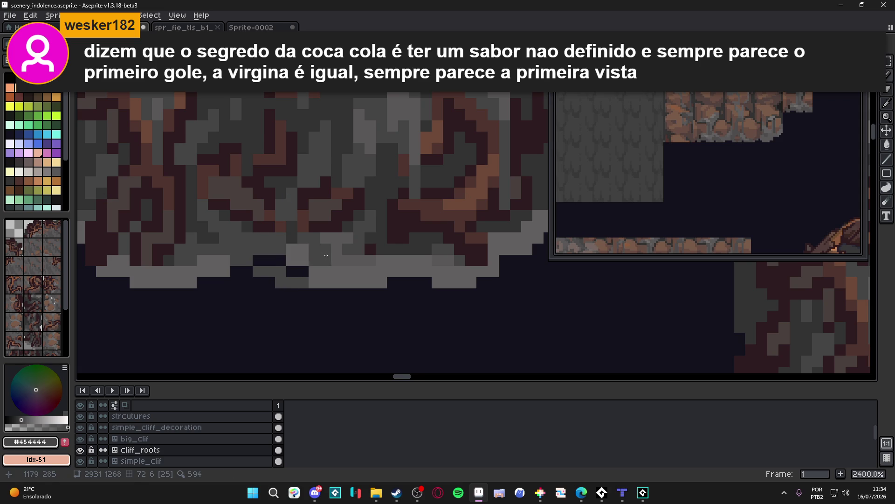
key(ctrl+z)
key(ctrl+z)
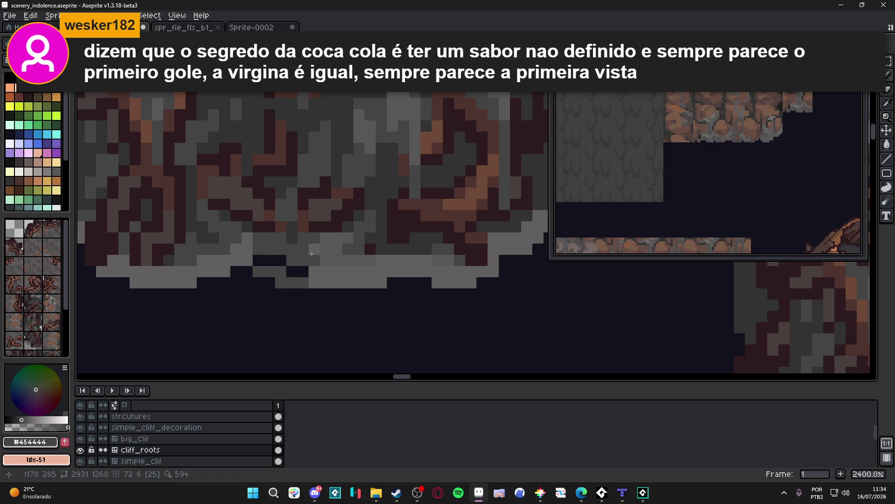
mouse_move(247, 241)
mouse_down()
mouse_move(248, 260)
mouse_move(221, 272)
mouse_up()
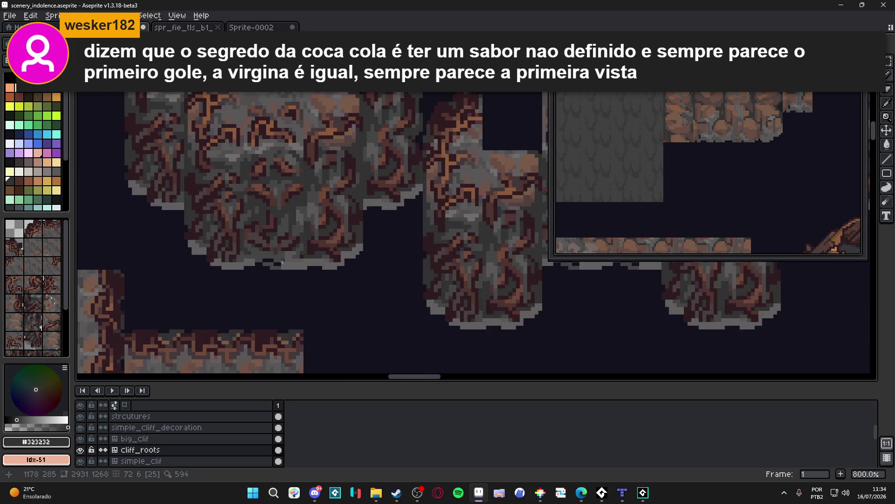
scroll(261, 252, down, 3)
scroll(278, 257, up, 2)
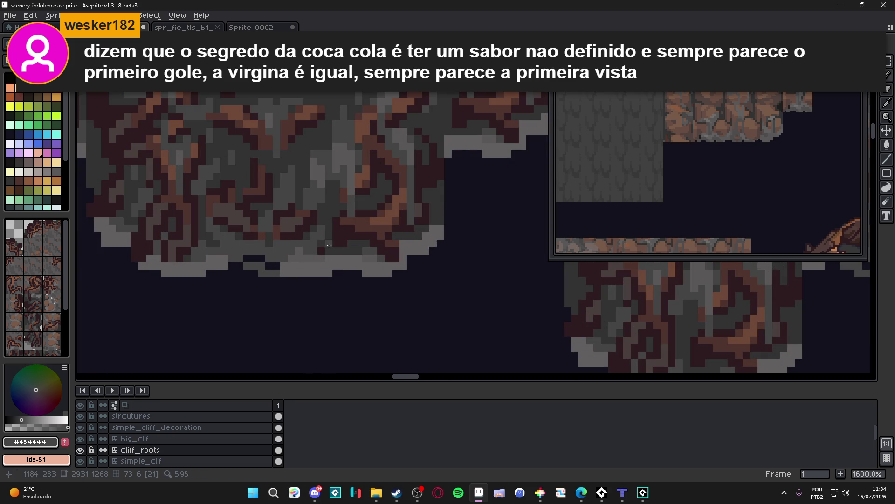
click(445, 233)
key(ctrl+z)
click(434, 243)
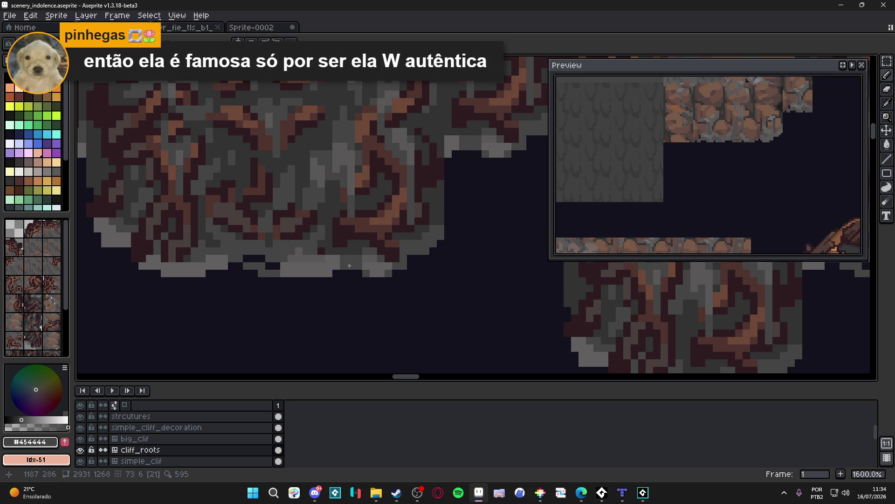
drag(341, 252, 354, 248)
key(ctrl+s)
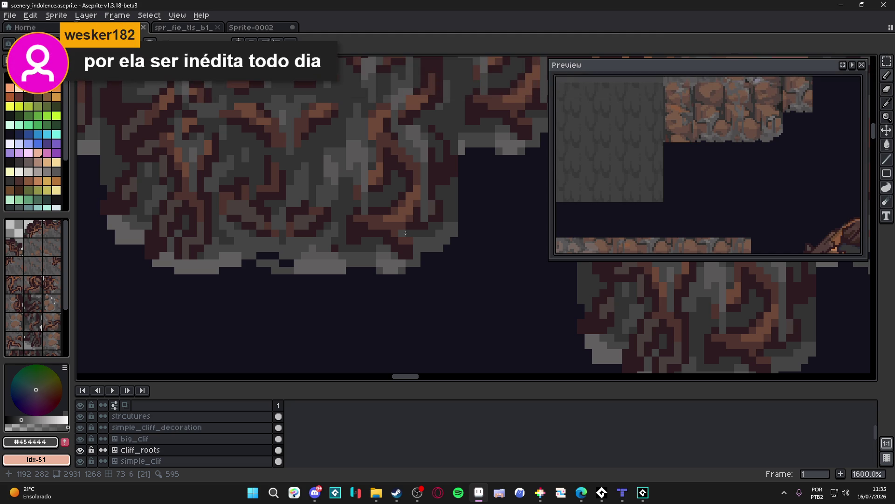
scroll(335, 275, down, 5)
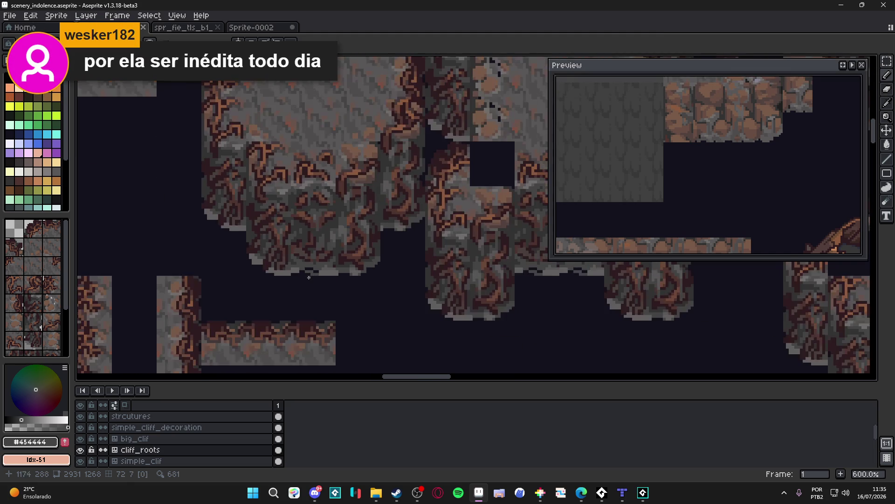
scroll(302, 273, up, 7)
alt+click(302, 285)
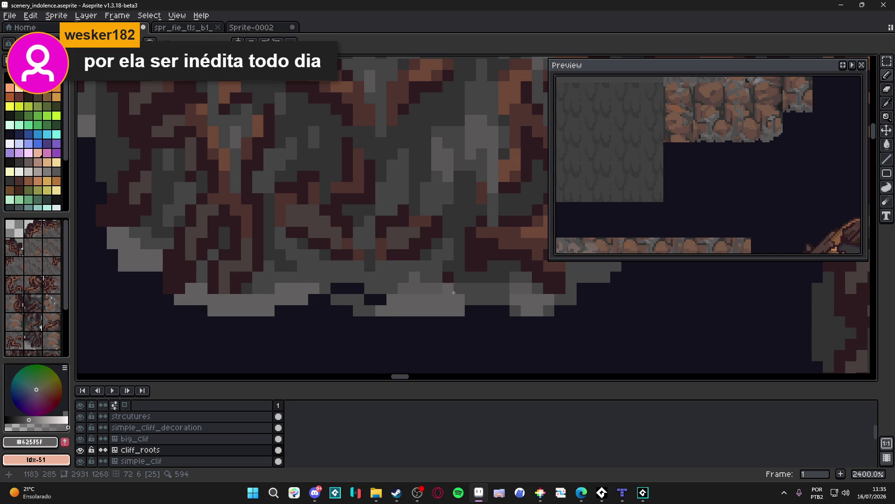
scroll(411, 311, down, 5)
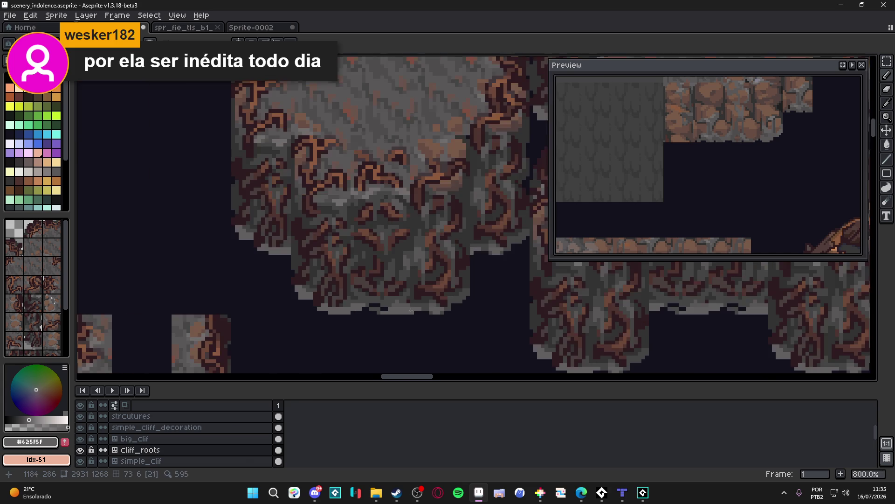
scroll(429, 311, up, 5)
scroll(483, 309, down, 6)
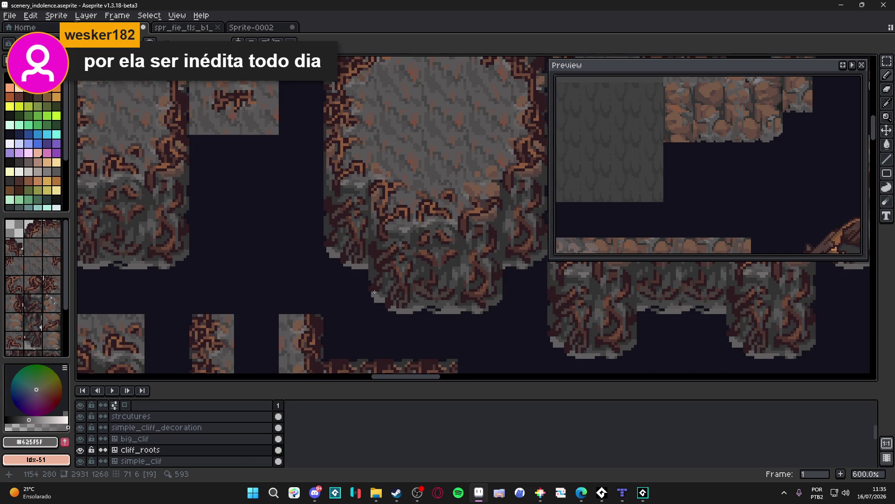
scroll(374, 291, up, 3)
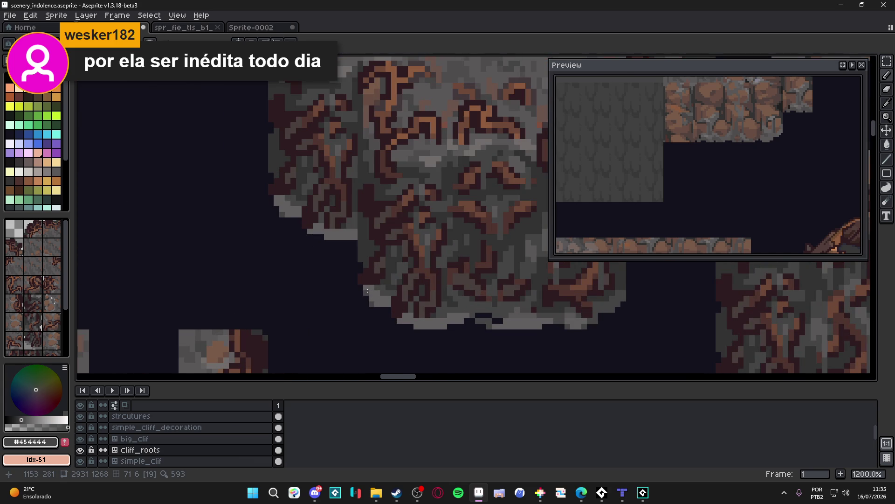
scroll(361, 286, down, 2)
scroll(352, 280, up, 2)
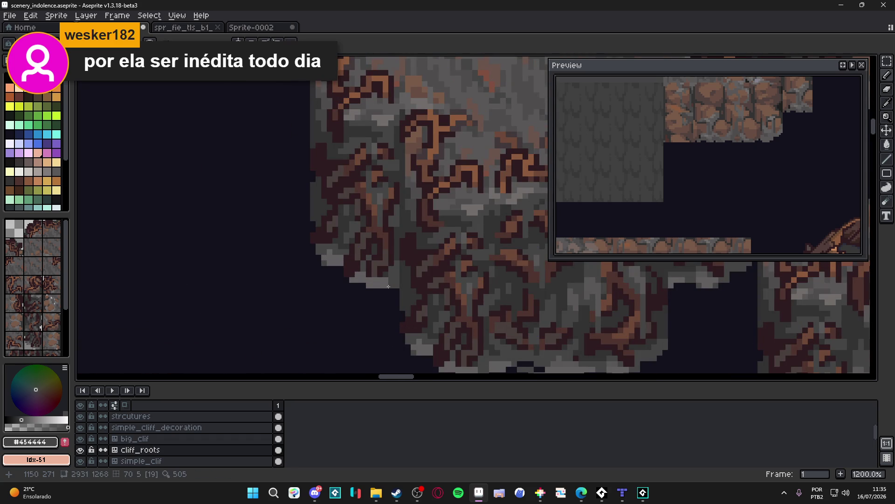
scroll(372, 277, down, 5)
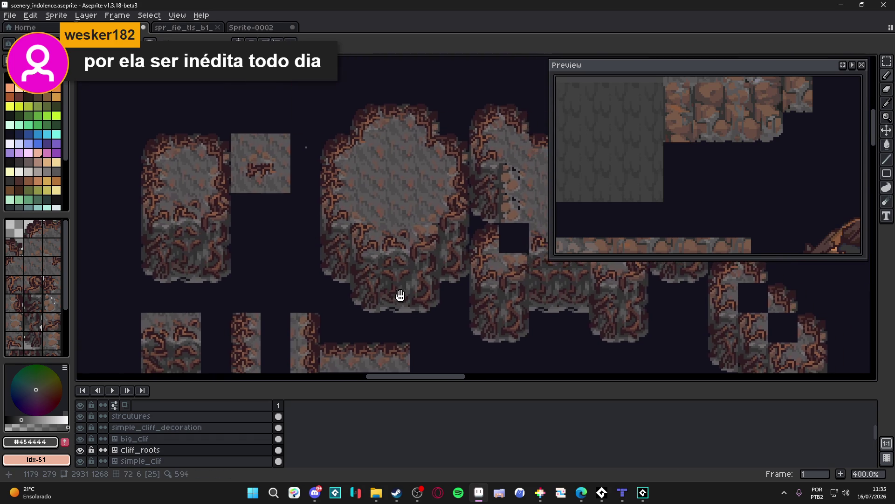
scroll(396, 288, down, 1)
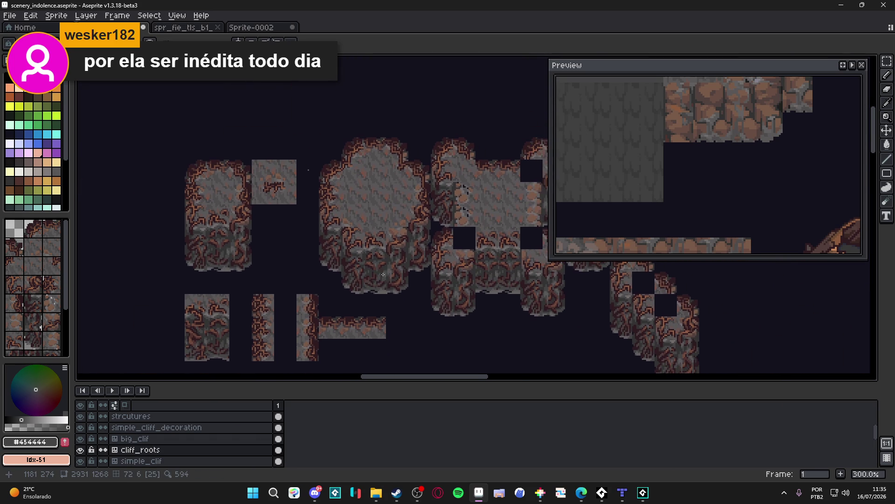
scroll(381, 272, down, 1)
drag(385, 273, 295, 241)
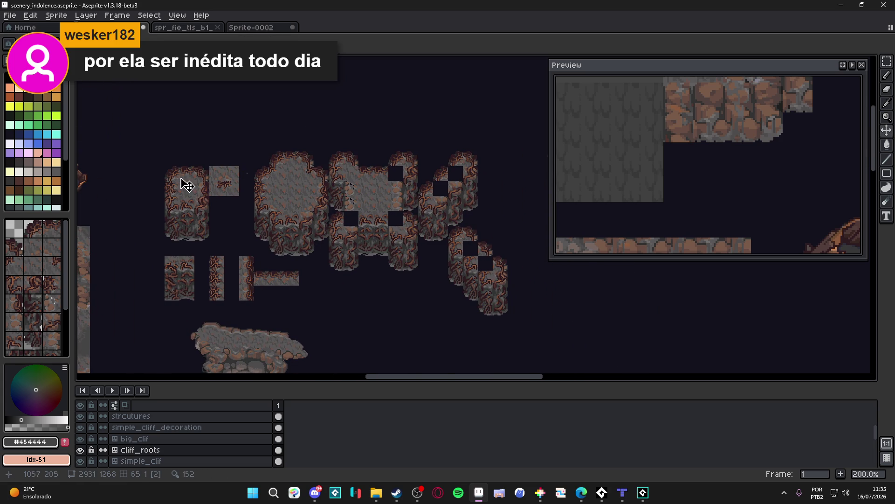
Step: Marquee-select the left block of root-covered cliff tiles in scenery_indolence.aseprite
scroll(200, 177, up, 4)
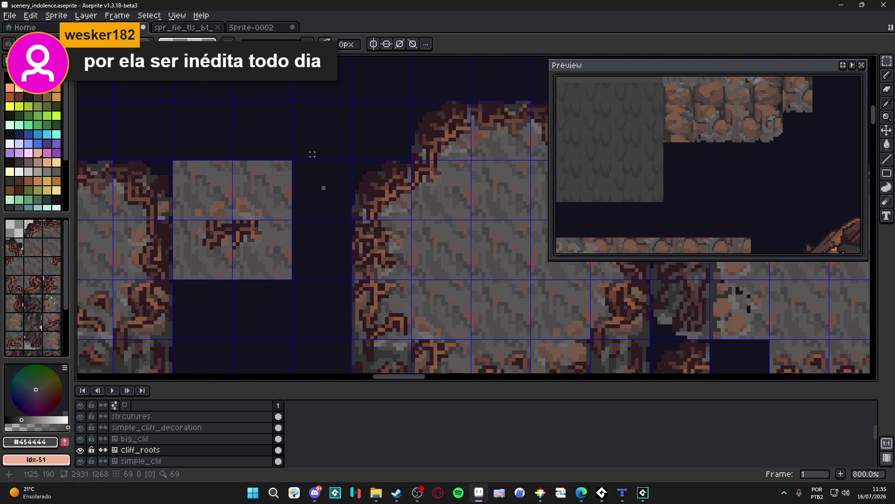
key(e)
scroll(326, 194, up, 4)
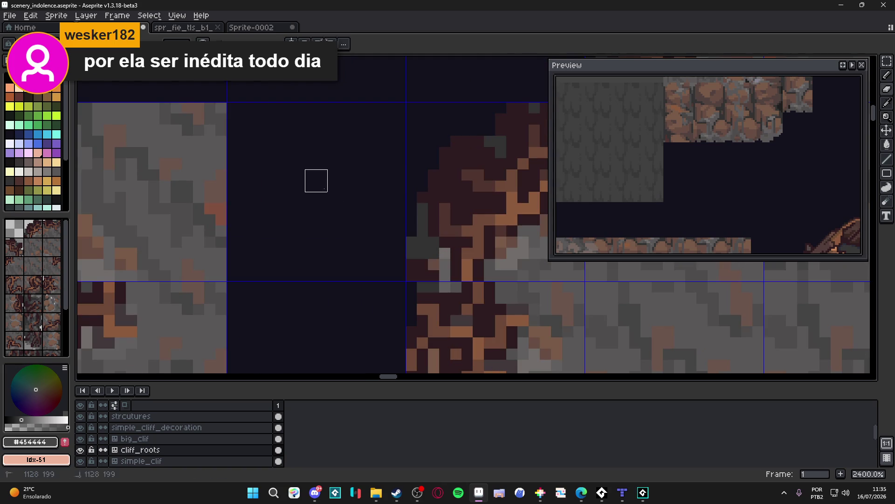
scroll(317, 182, down, 8)
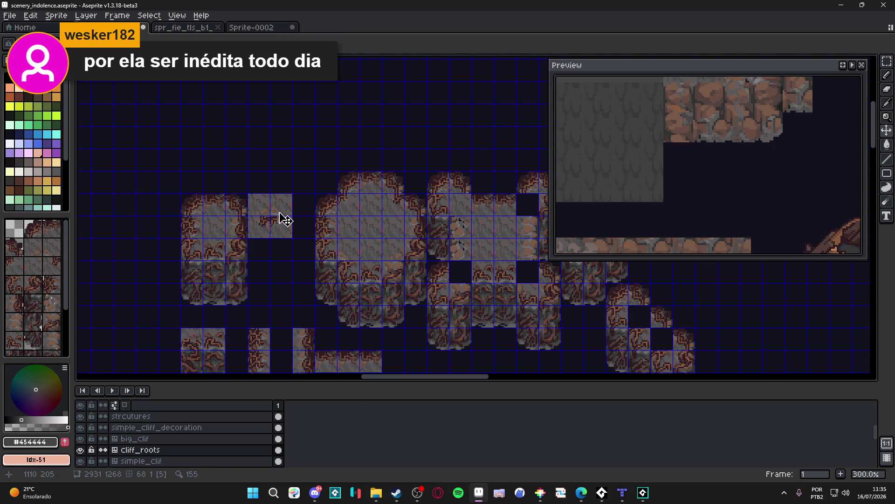
key(m)
drag(182, 194, 279, 296)
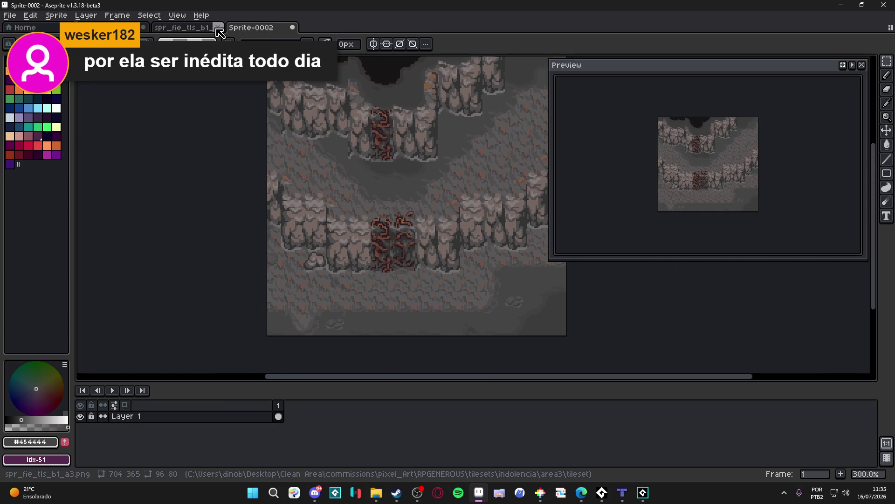
Step: In spr_fie_tls_b1_a3.png, replace the old upper-left cliff tiles with the pasted root-covered block
click(262, 28)
click(193, 29)
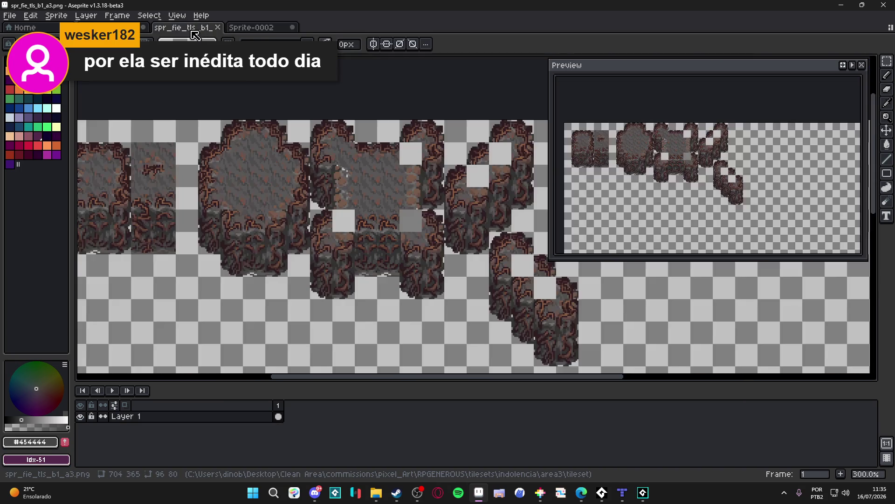
scroll(276, 221, up, 2)
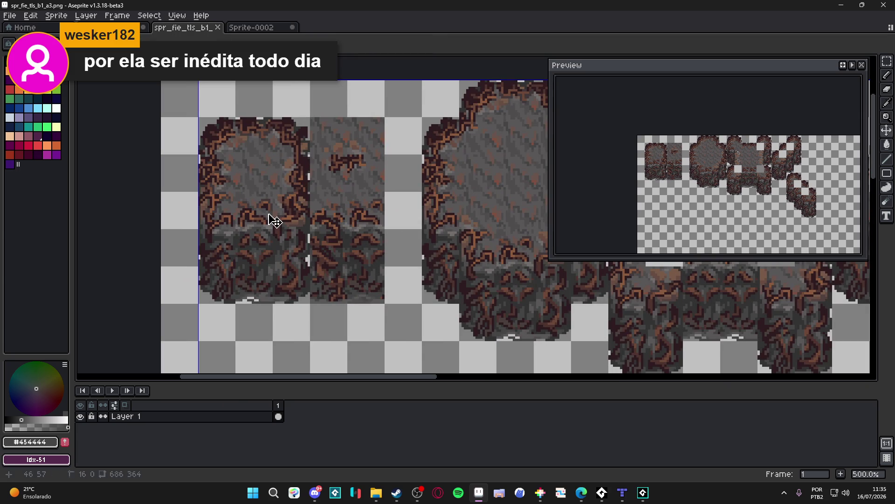
key(m)
key(ctrl+apostrophe)
drag(219, 128, 355, 269)
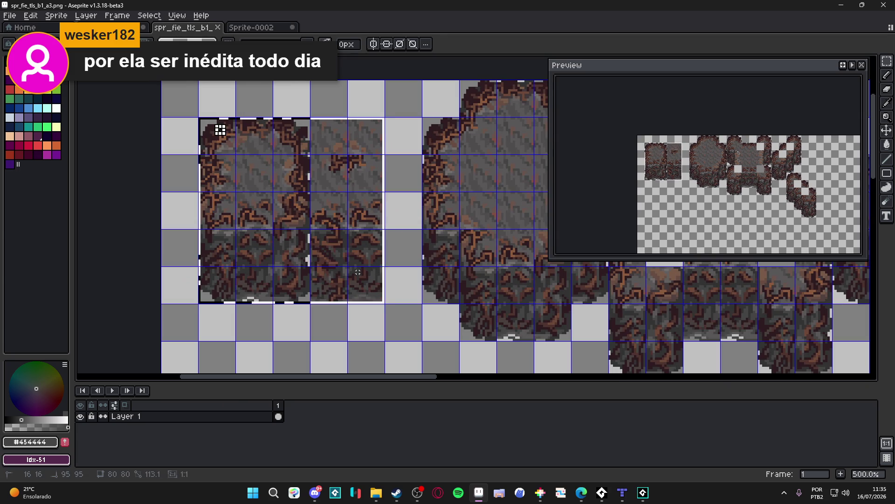
key(Delete)
key(ctrl+v)
drag(400, 195, 221, 193)
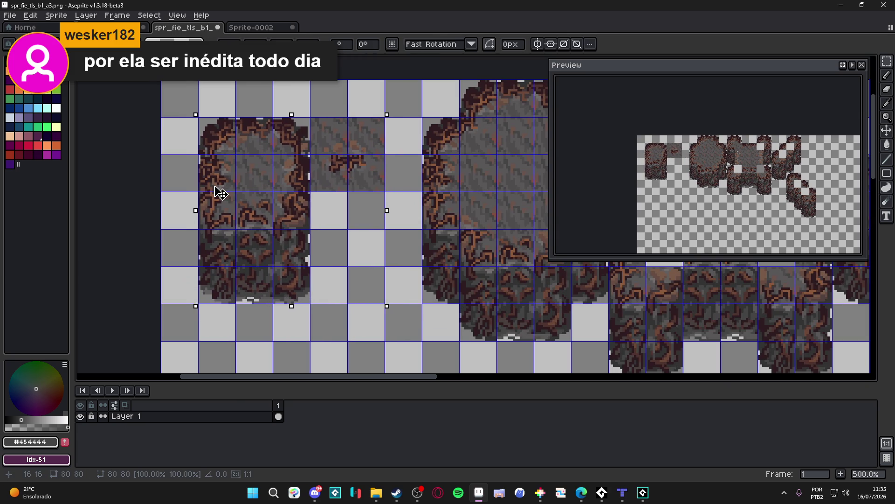
key(Return)
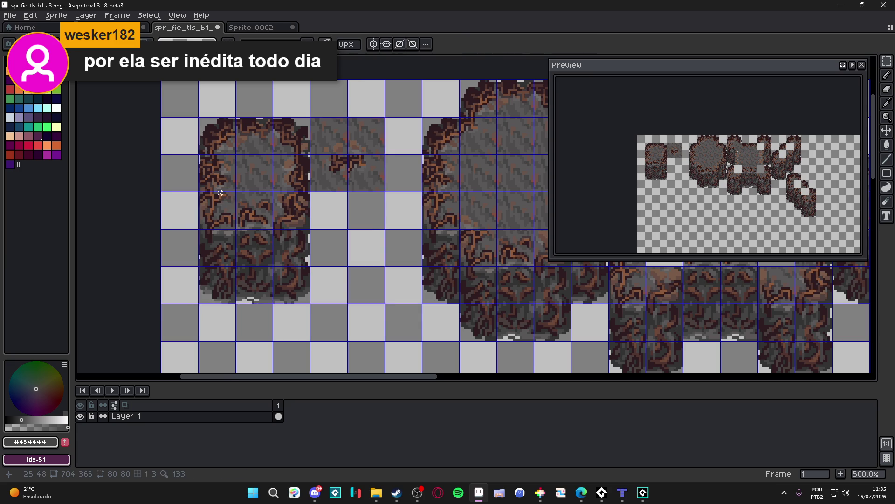
scroll(221, 193, down, 3)
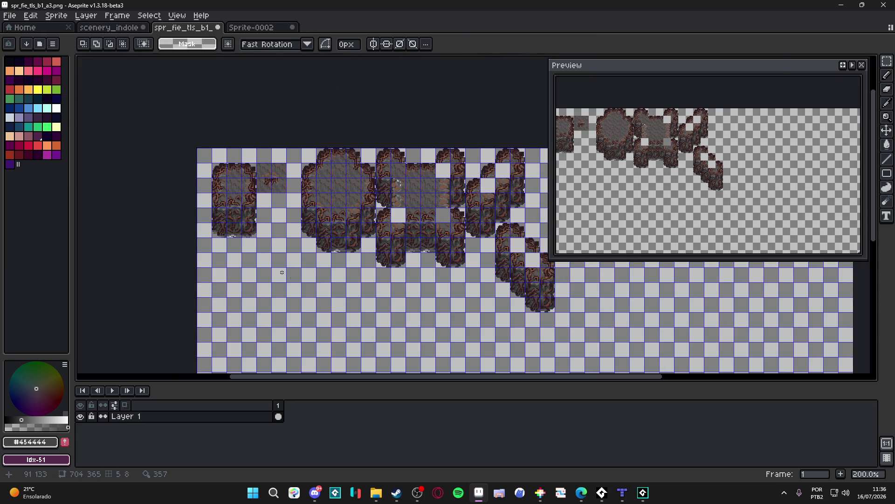
Step: Convert Layer 1 into a tilemap with a 16×16 tileset
key(ctrl+z)
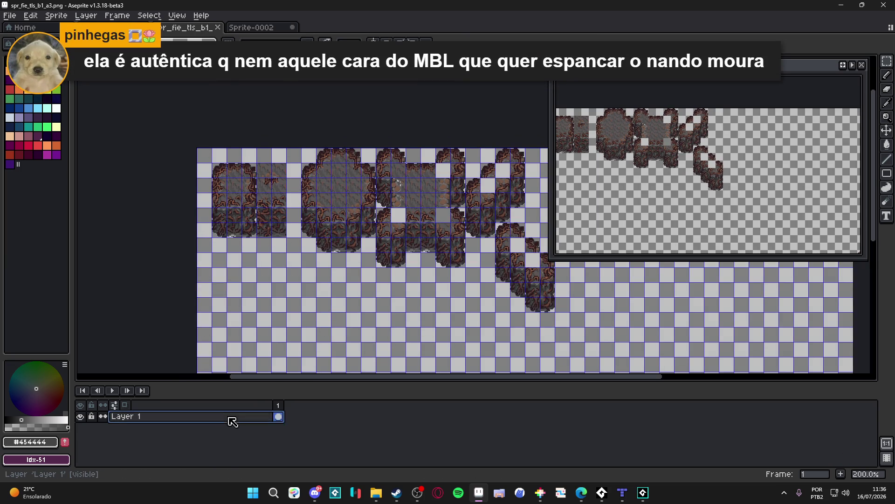
right_click(232, 421)
mouse_move(261, 425)
click(343, 456)
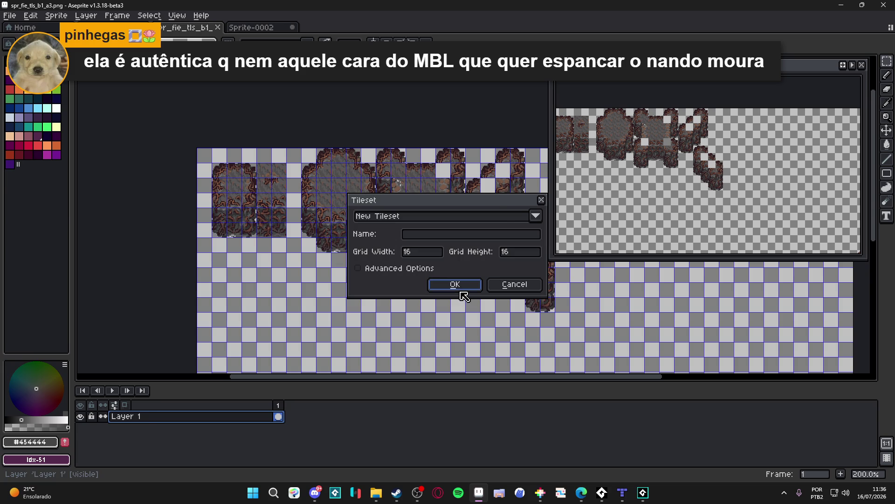
click(455, 284)
scroll(217, 201, up, 1)
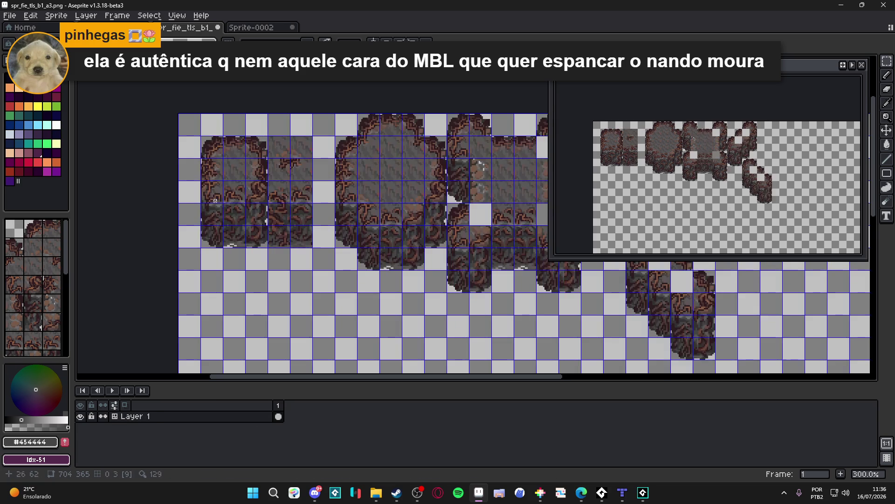
Step: Cut and re-paste the upper-left cliff tile block into place, then save the tileset
drag(208, 146, 285, 228)
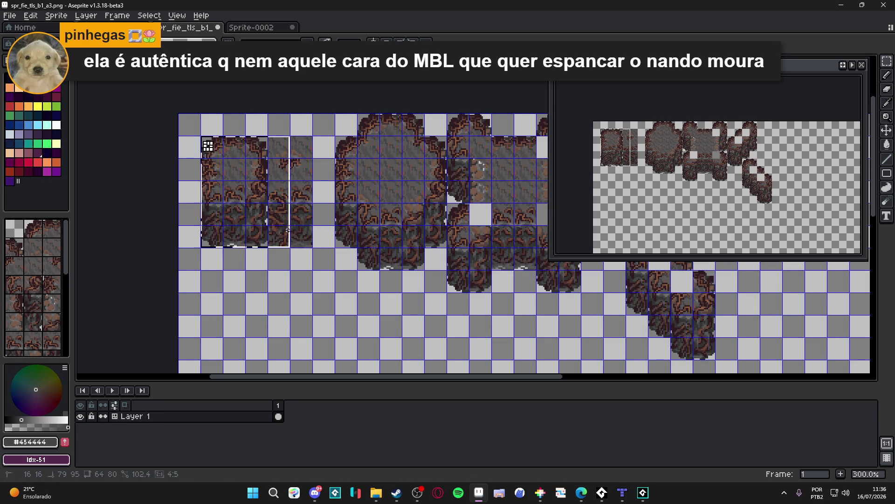
key(ctrl+x)
scroll(292, 162, up, 2)
key(ctrl+v)
drag(415, 197, 209, 181)
scroll(207, 179, up, 2)
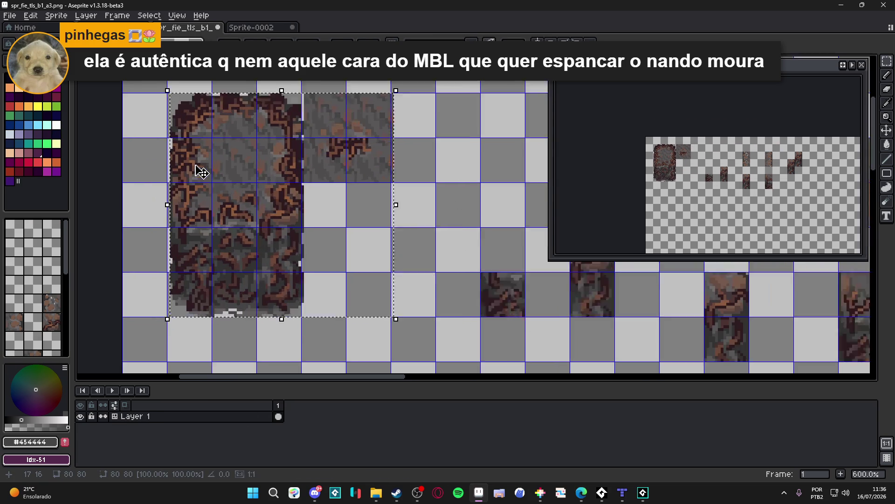
scroll(191, 165, down, 5)
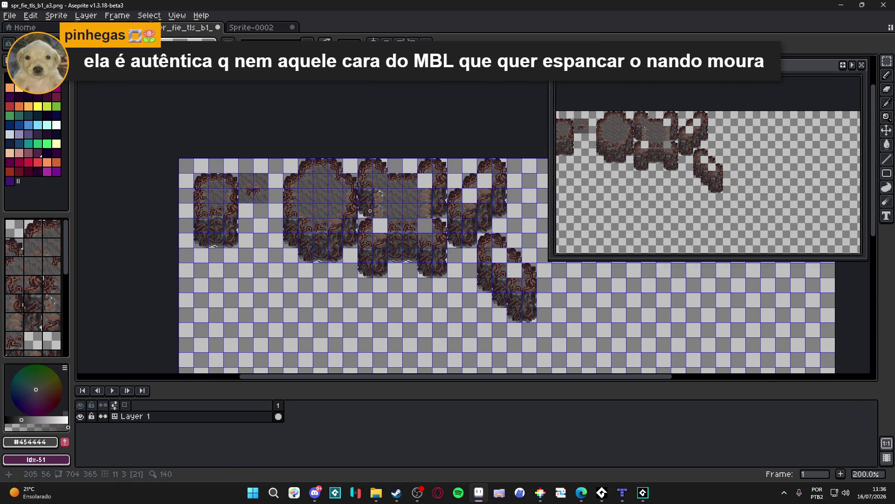
drag(372, 210, 374, 210)
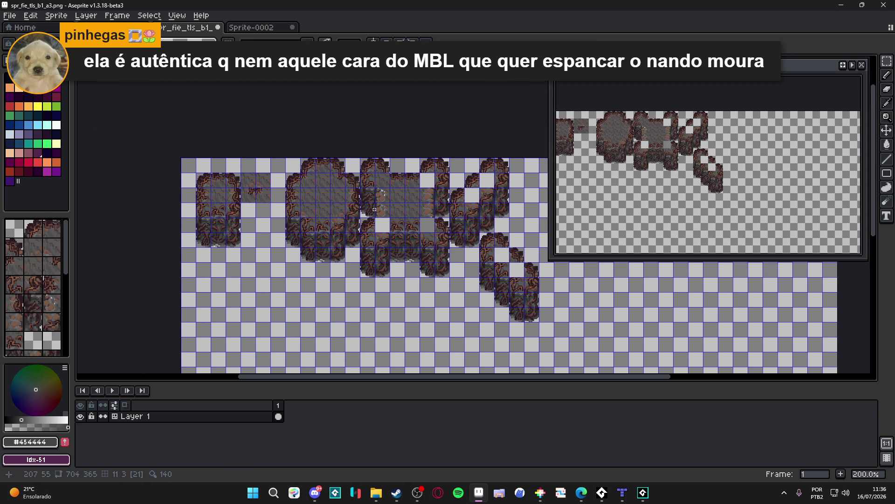
drag(350, 241, 359, 257)
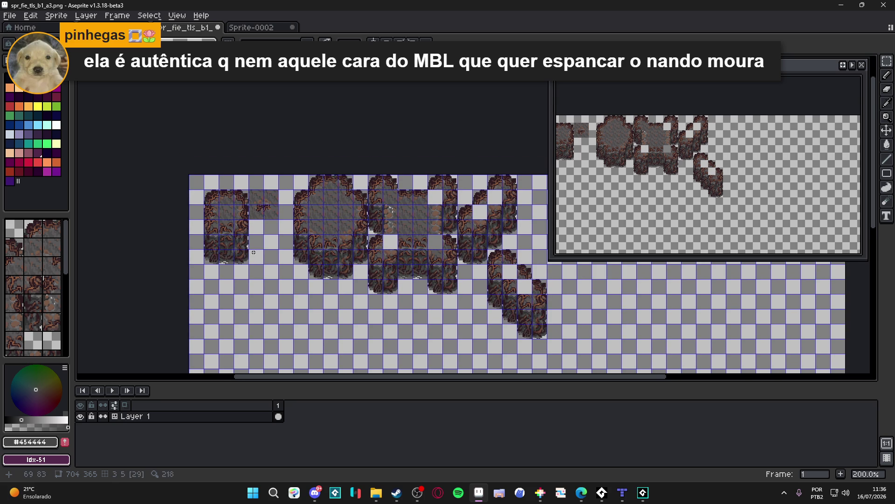
key(ctrl+s)
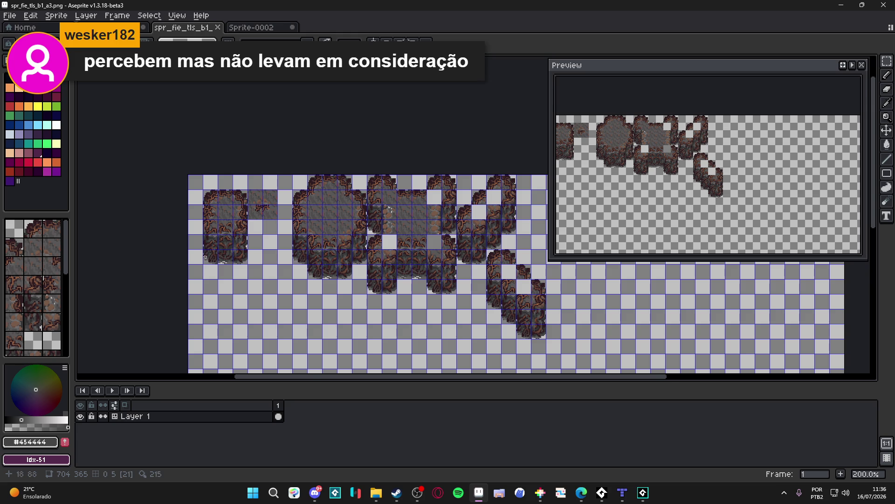
Step: Leave the saved tileset in Aseprite and bring the web browser to the front
scroll(210, 257, up, 1)
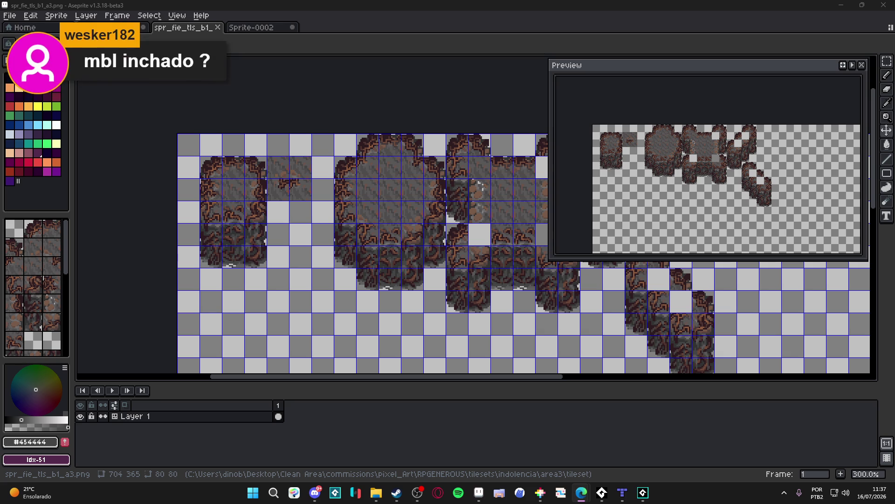
key(alt+Tab)
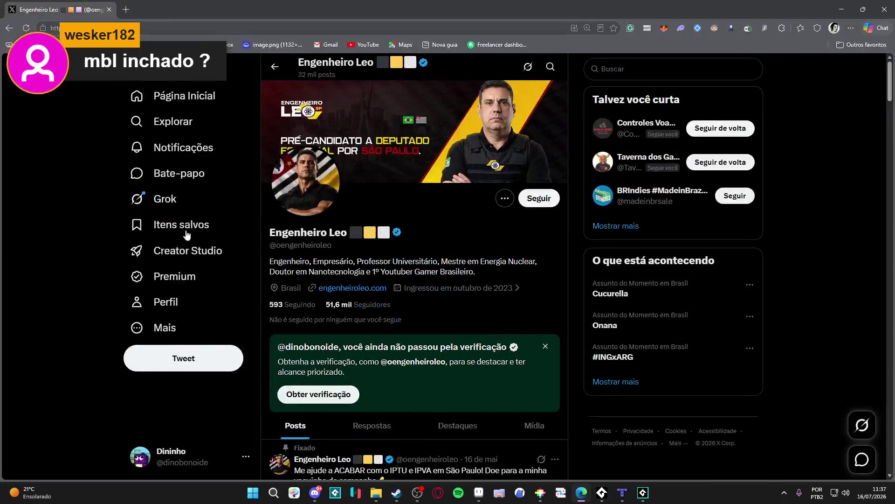
Step: View the enlarged profile photo and header banner, then return to Aseprite's cliff tileset
click(301, 182)
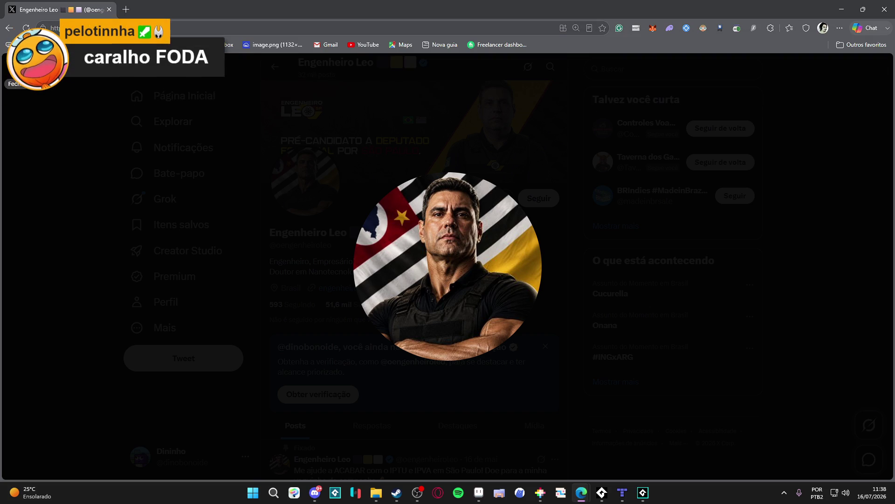
click(19, 66)
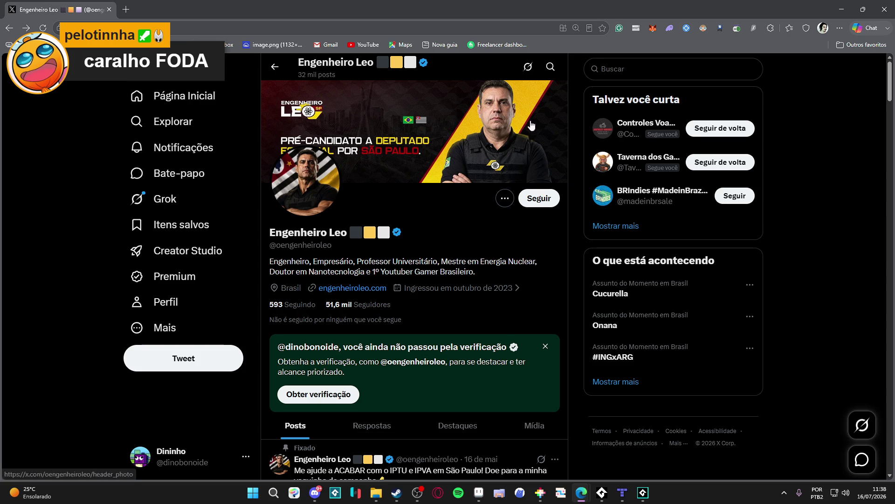
click(530, 140)
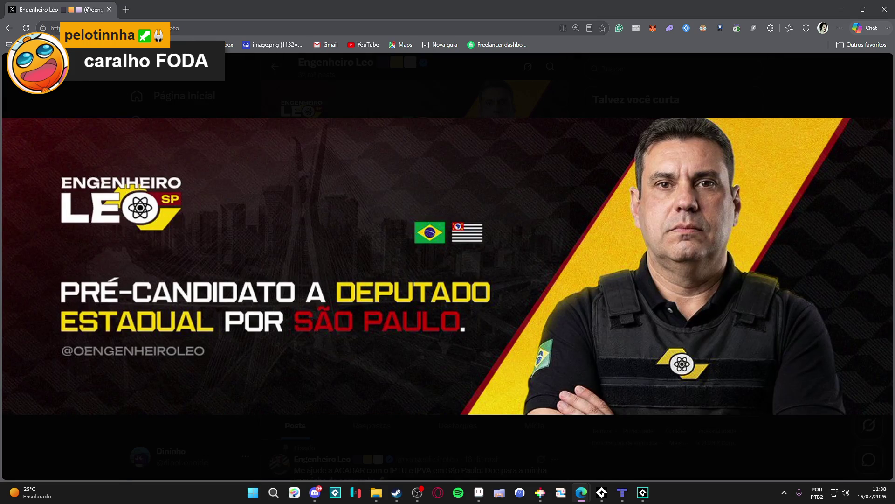
click(15, 65)
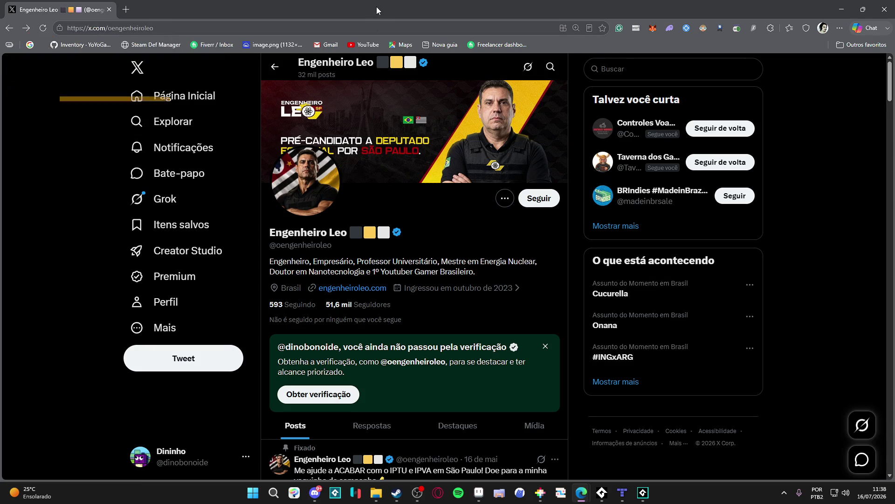
key(alt+Tab)
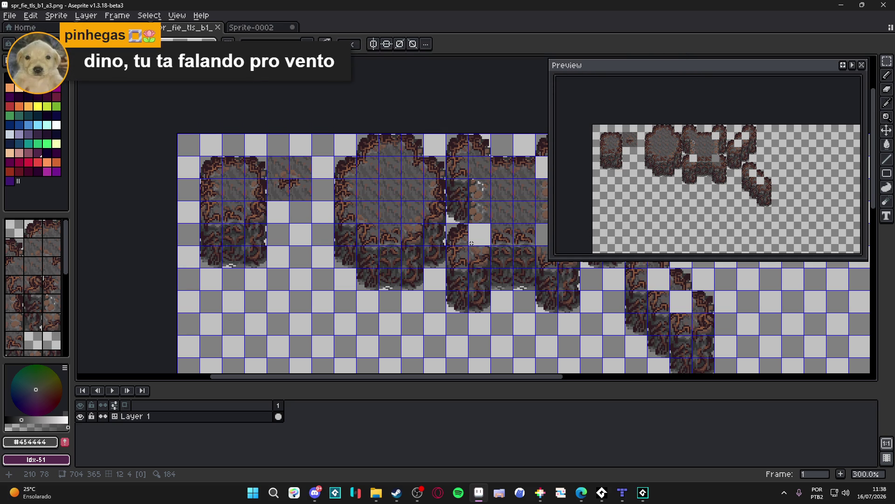
Step: Marquee one cliff tile, bucket-fill its light pixels with #4f4d4d, and save spr_fie_tls_b1_a3.png
scroll(384, 213, up, 1)
key(m)
drag(371, 203, 383, 213)
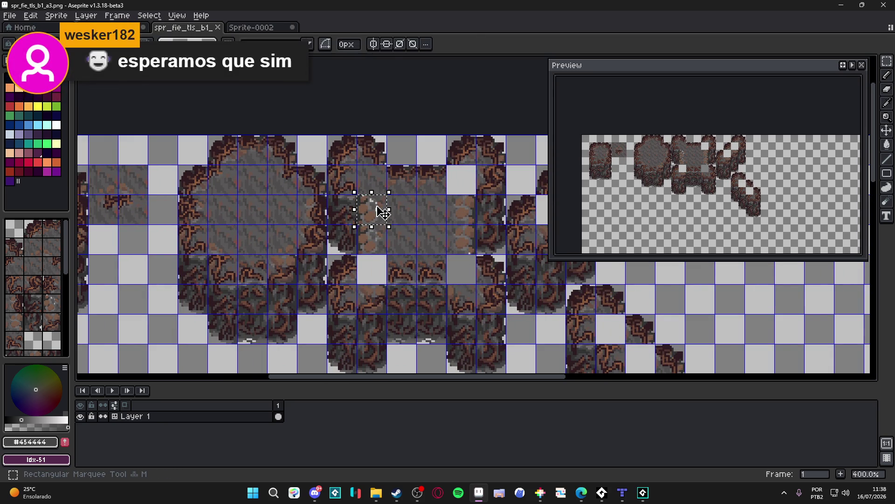
key(g)
scroll(383, 212, up, 5)
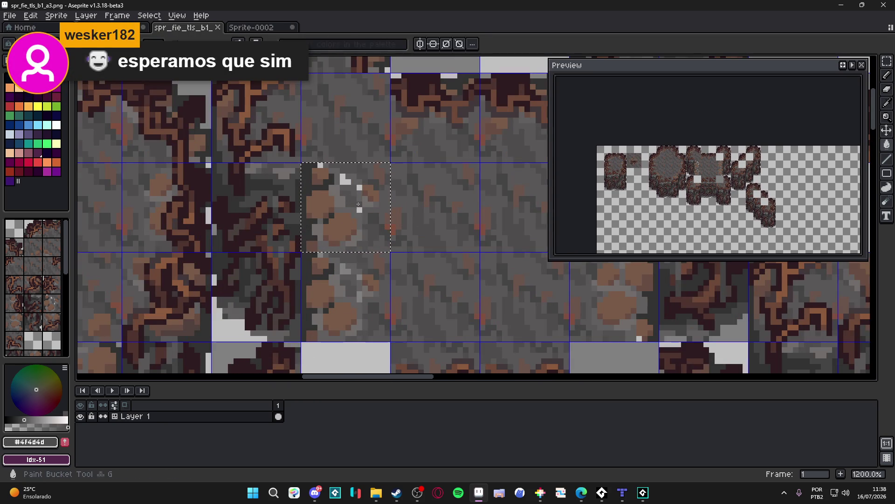
click(361, 206)
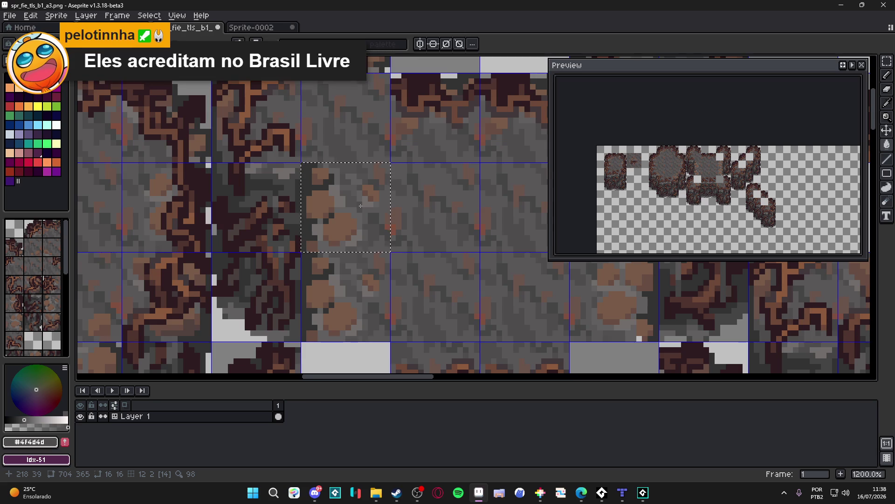
scroll(360, 206, down, 5)
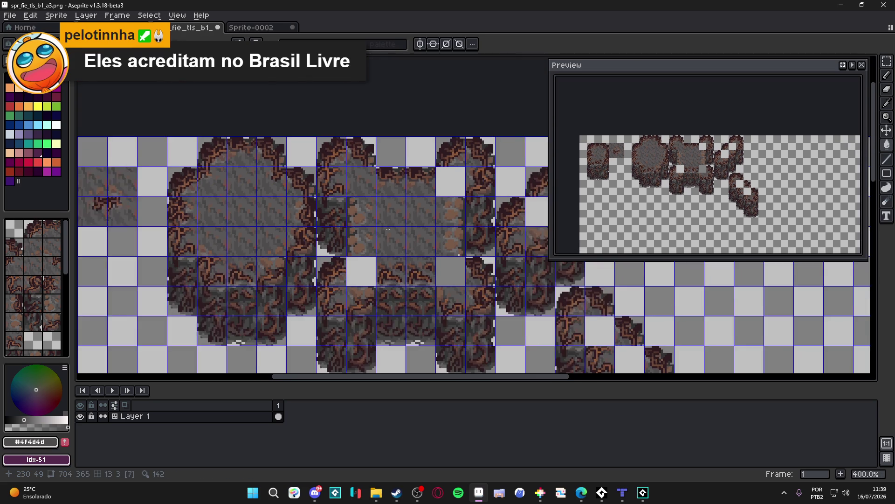
drag(388, 229, 350, 220)
key(ctrl+s)
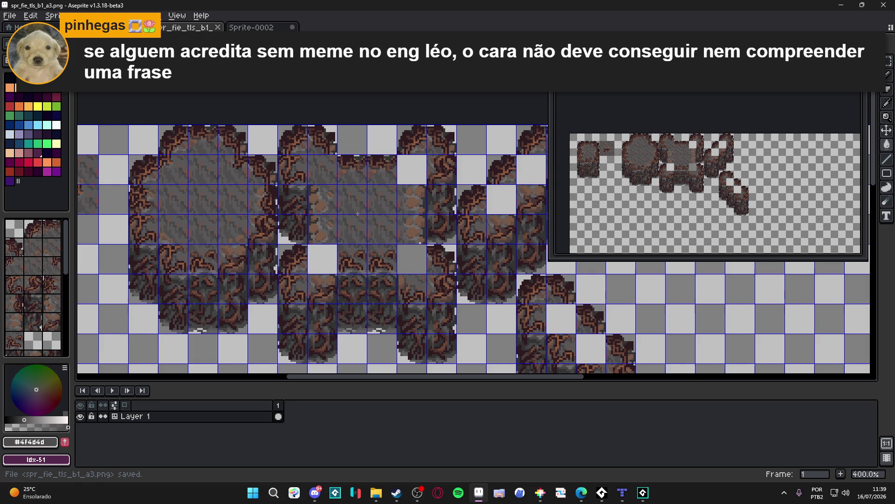
scroll(360, 213, down, 2)
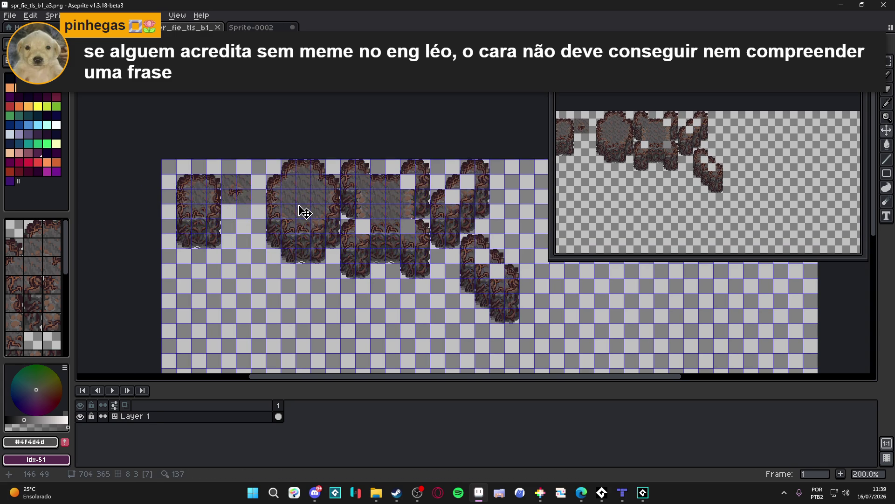
key(m)
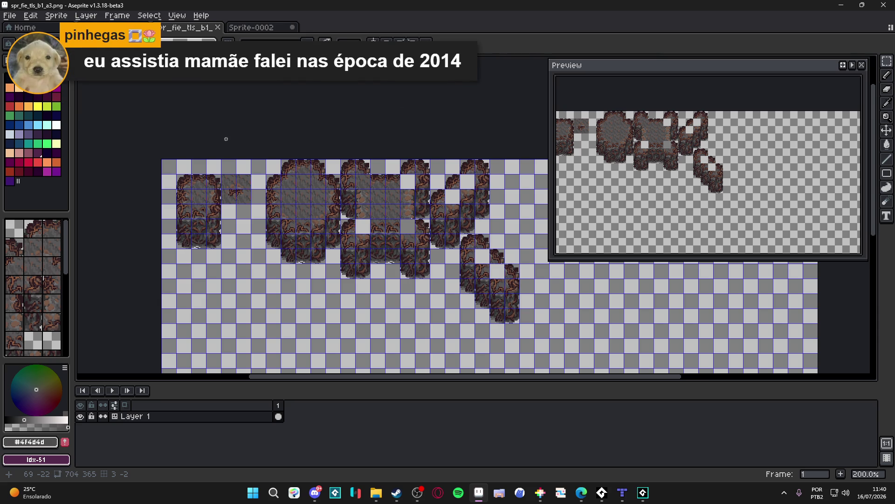
drag(360, 226, 383, 229)
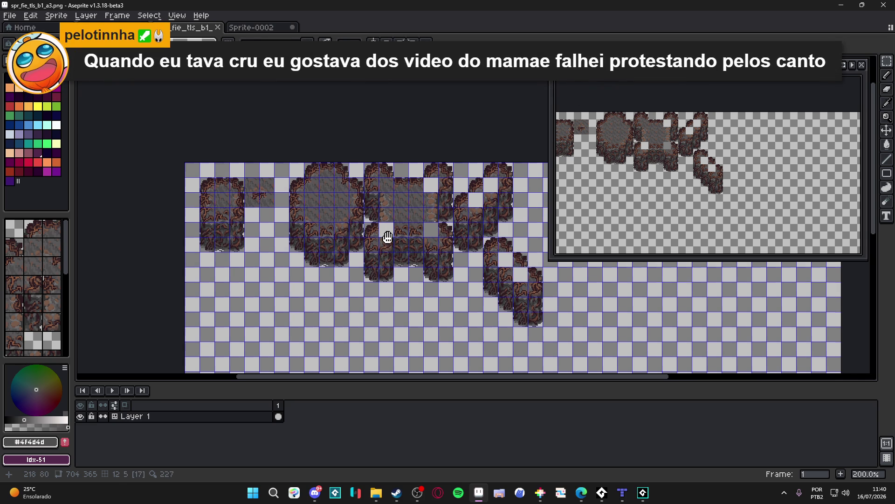
drag(397, 224, 399, 225)
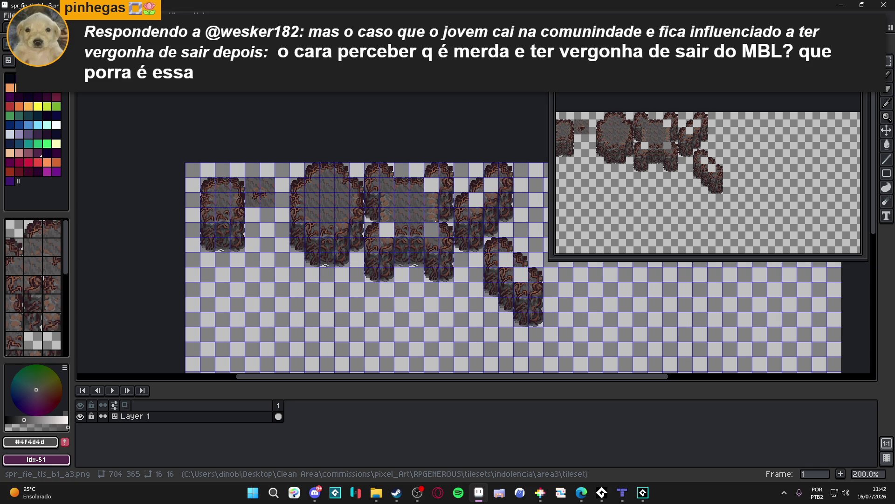
key(ctrl+s)
scroll(276, 218, down, 2)
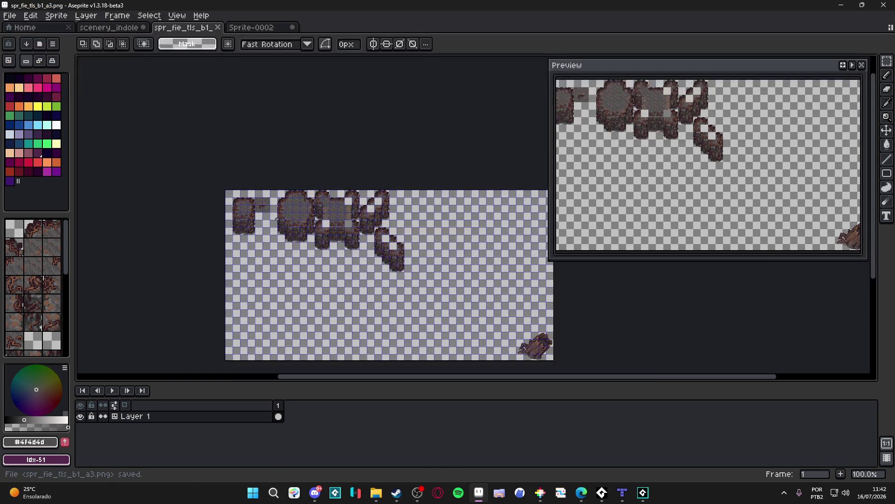
scroll(276, 218, up, 2)
scroll(280, 210, down, 2)
scroll(336, 205, up, 2)
drag(336, 205, 353, 152)
key(ctrl+s)
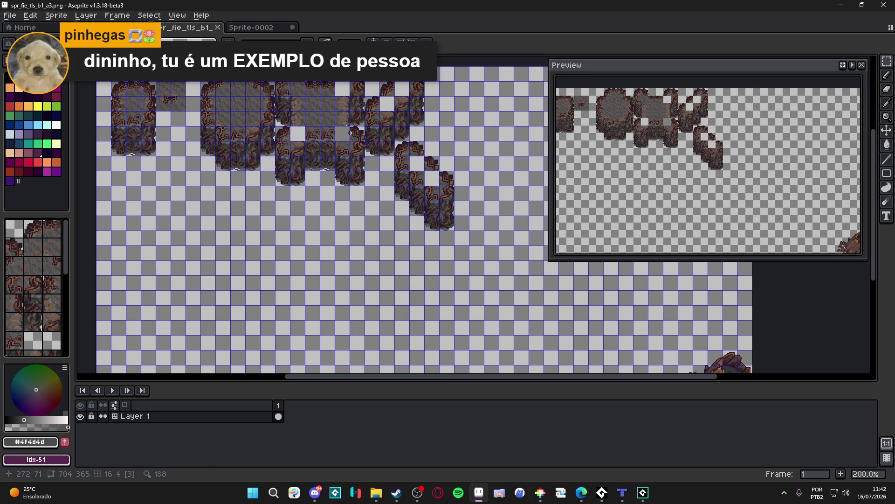
drag(412, 259, 426, 282)
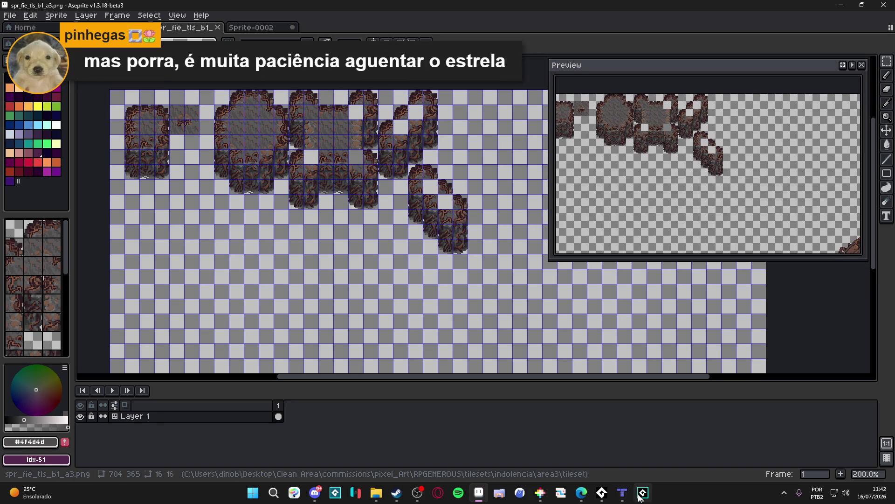
click(622, 492)
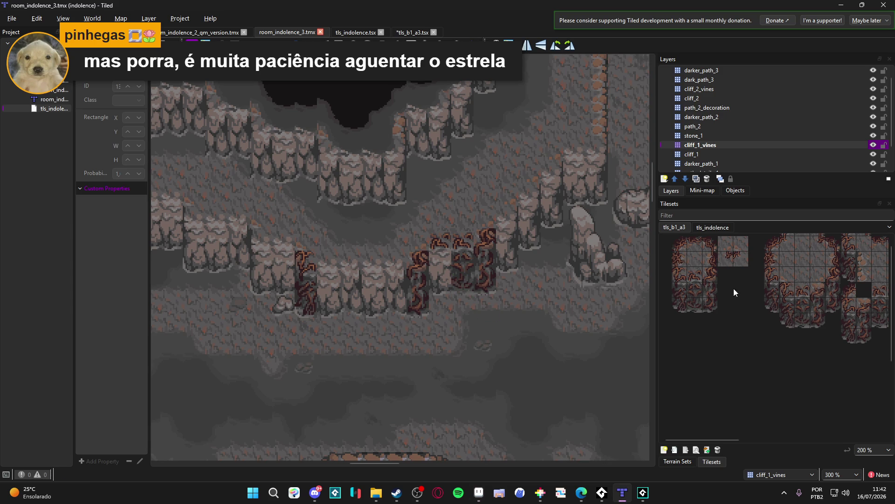
ctrl+scroll(726, 326, up, 2)
ctrl+scroll(743, 321, down, 2)
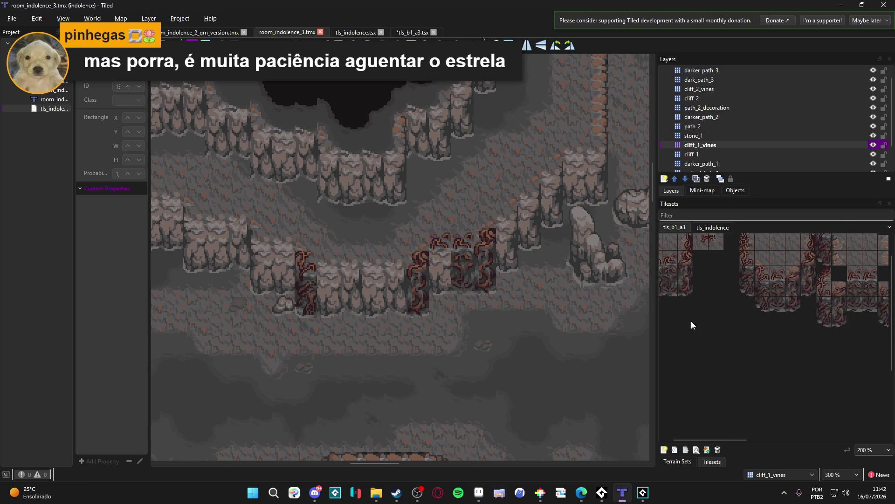
key(alt+Tab)
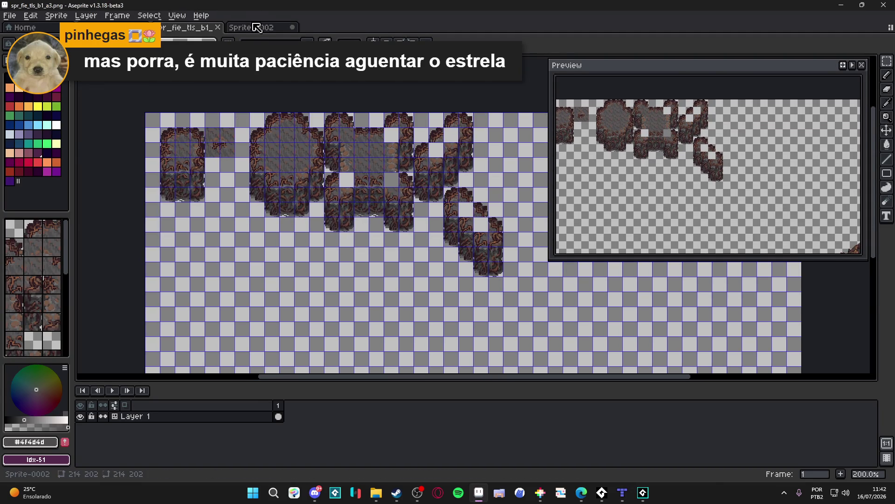
Step: In scenery_indolence, select the 2x3 block of root cliff tiles on the simple_clif layer
click(257, 27)
click(109, 27)
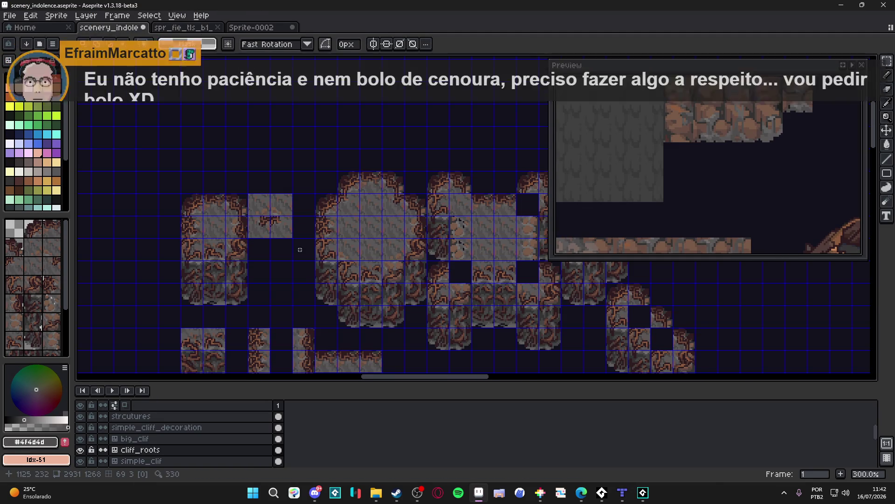
key(Down)
drag(299, 250, 331, 213)
key(ctrl+d)
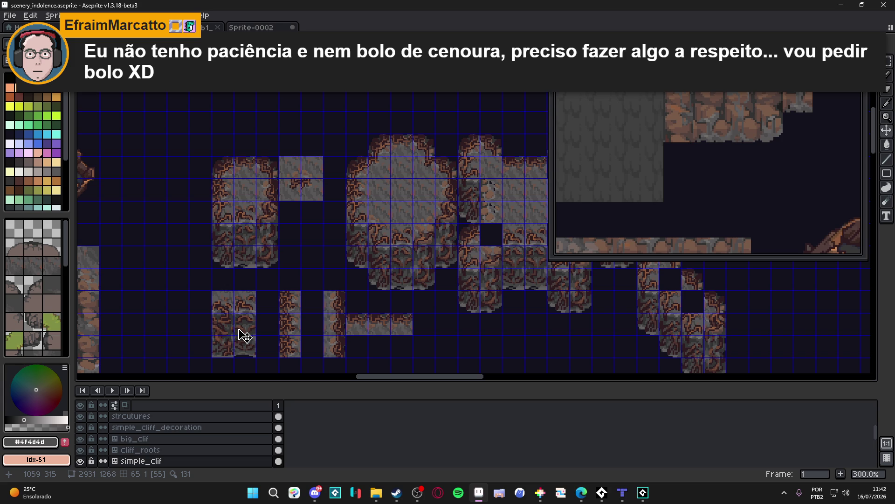
click(228, 304)
Step: Paste the block into the cliff tileset, align it to the tile grid, and save
click(208, 27)
scroll(186, 189, up, 2)
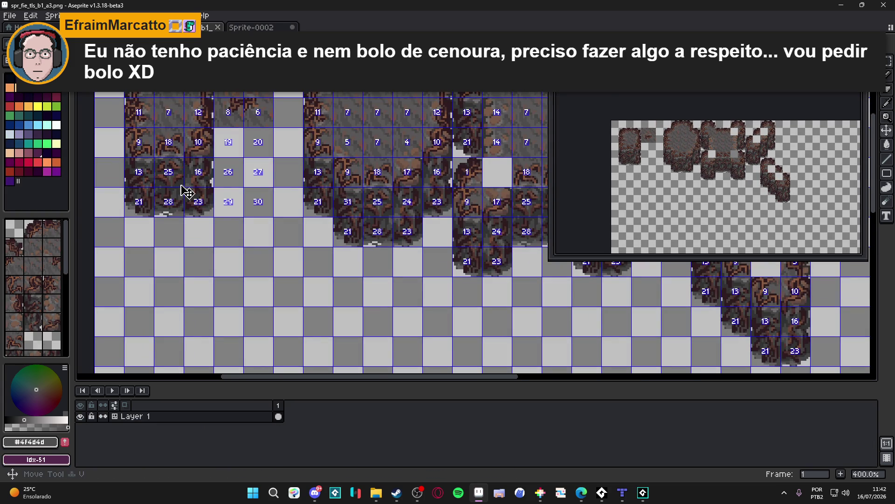
key(ctrl+v)
mouse_move(441, 205)
mouse_down()
mouse_move(248, 164)
mouse_move(233, 142)
mouse_up()
scroll(232, 140, up, 5)
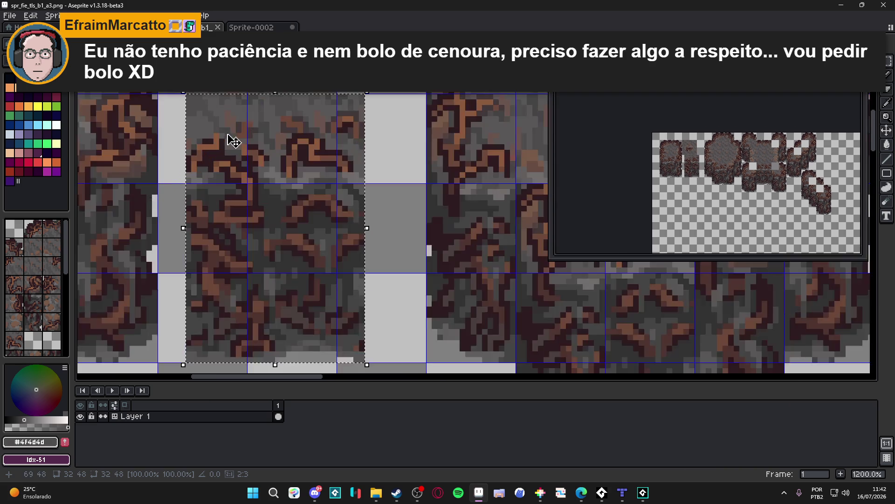
mouse_move(252, 245)
mouse_down()
mouse_move(244, 252)
mouse_move(244, 244)
mouse_move(280, 246)
mouse_up()
key(Return)
scroll(257, 243, down, 5)
key(ctrl+s)
click(630, 494)
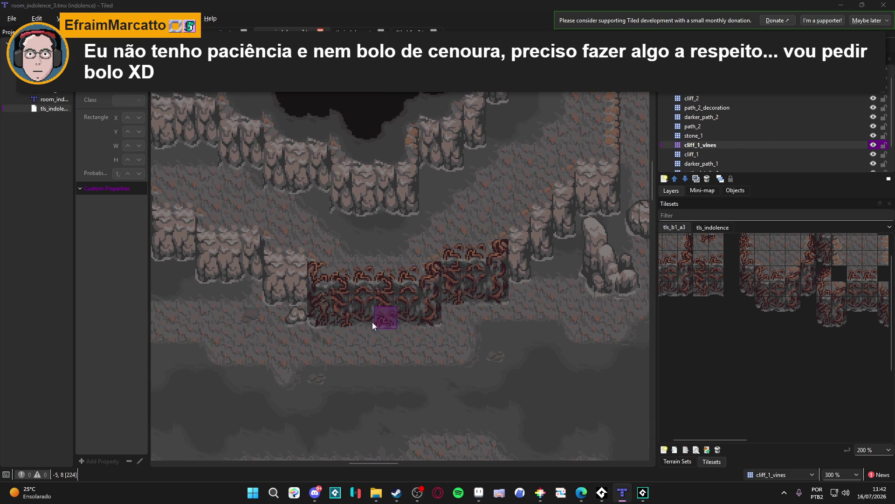
key(alt+Tab)
scroll(261, 318, down, 3)
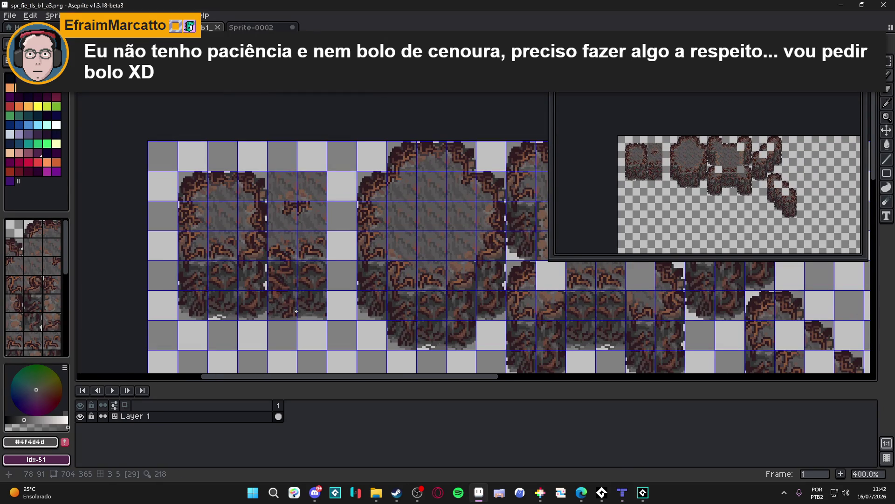
key(ctrl+shift+Tab)
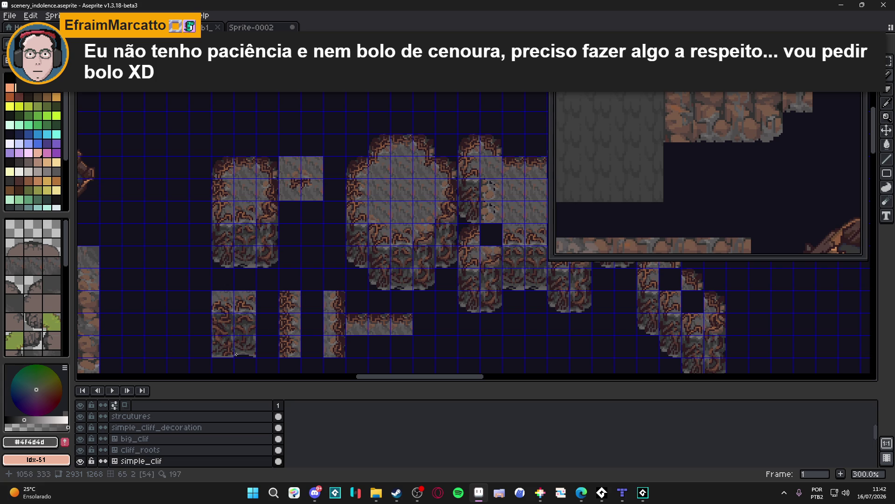
Step: Zoom and pan over the rock structure's cliff tiles, briefly toggling pixel editing on and off
scroll(248, 344, down, 5)
scroll(390, 319, up, 2)
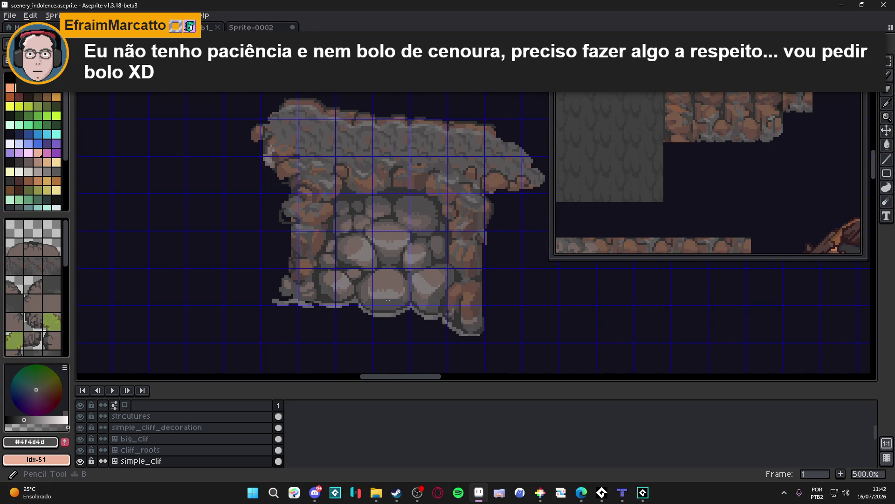
scroll(400, 310, up, 1)
drag(347, 114, 355, 279)
scroll(354, 280, up, 1)
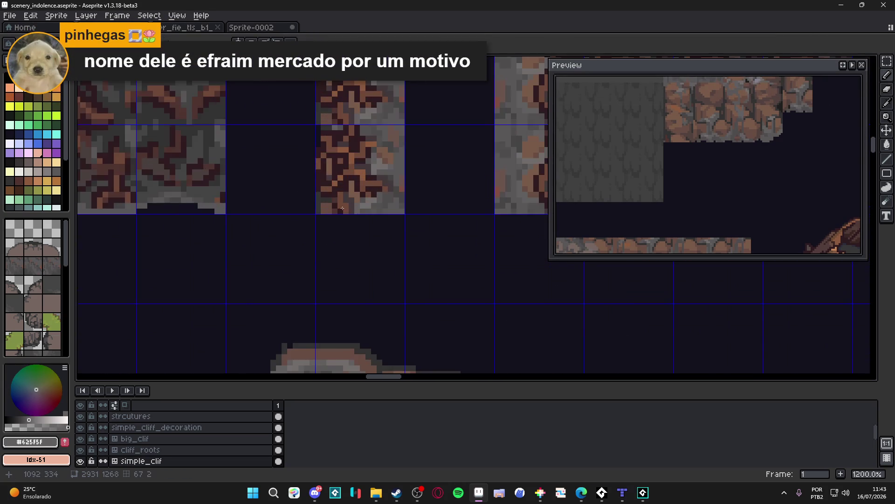
scroll(223, 199, down, 1)
scroll(299, 241, up, 4)
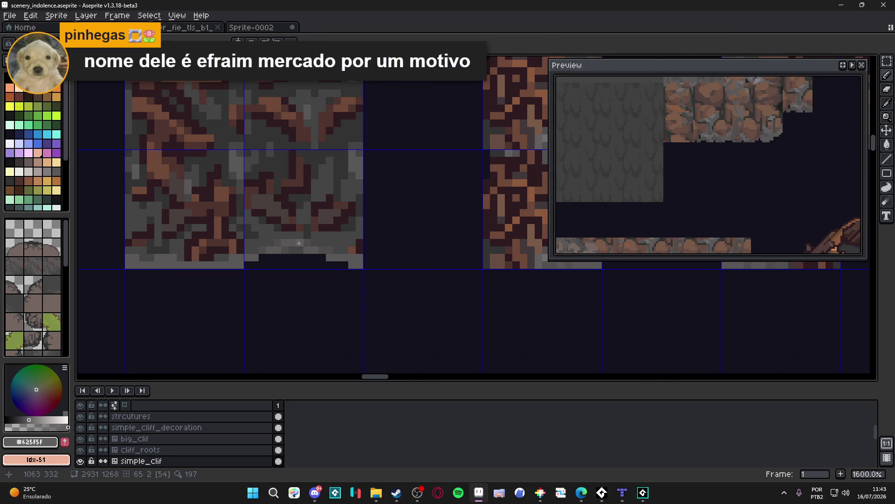
scroll(299, 243, down, 2)
scroll(261, 276, up, 2)
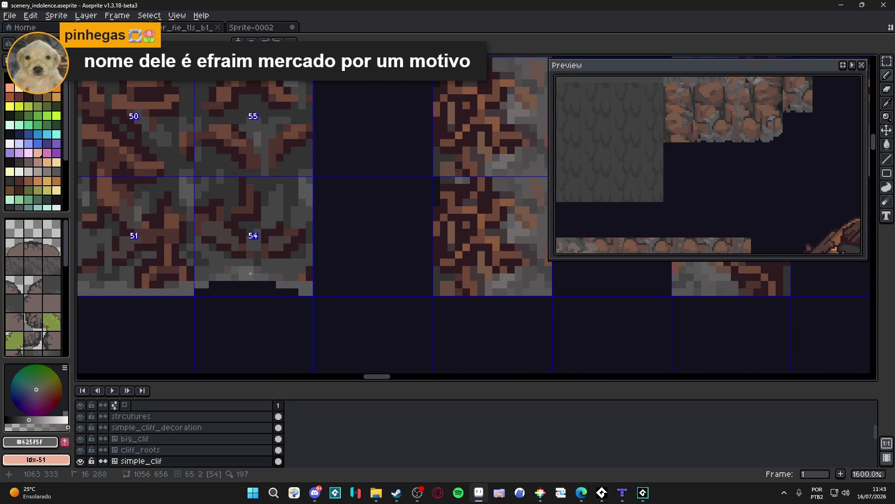
key(Tab)
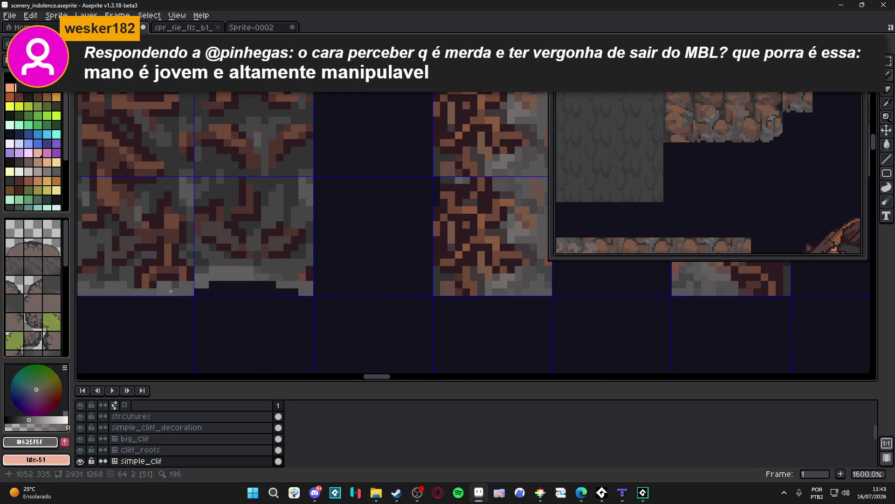
key(Tab)
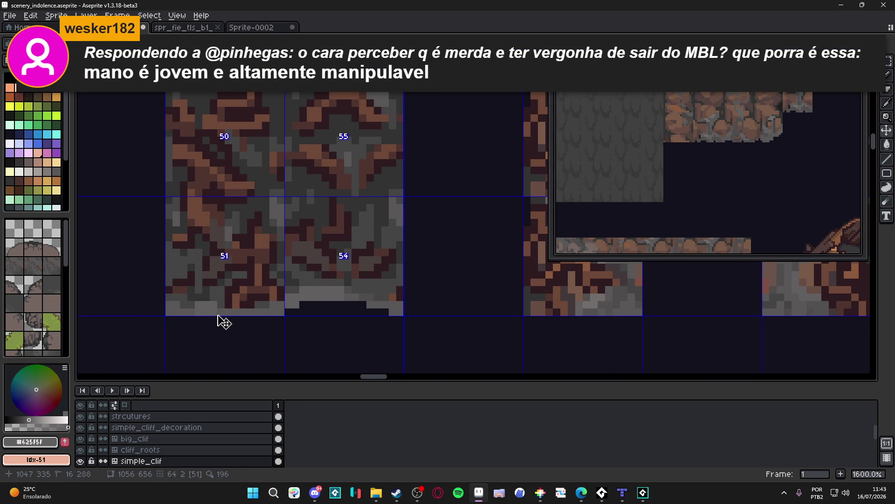
Step: Pan across the other cliff tiles and sample dark grey #454444 from the artwork
scroll(283, 323, down, 3)
scroll(283, 322, down, 1)
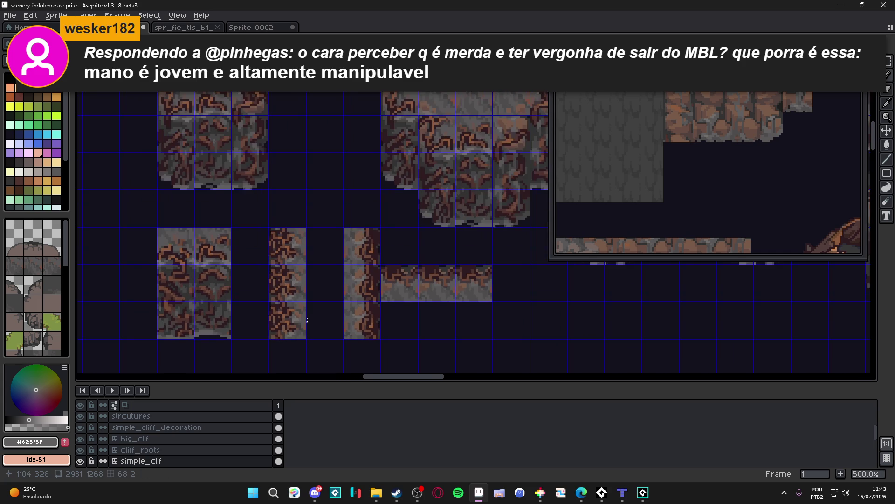
drag(285, 265, 309, 284)
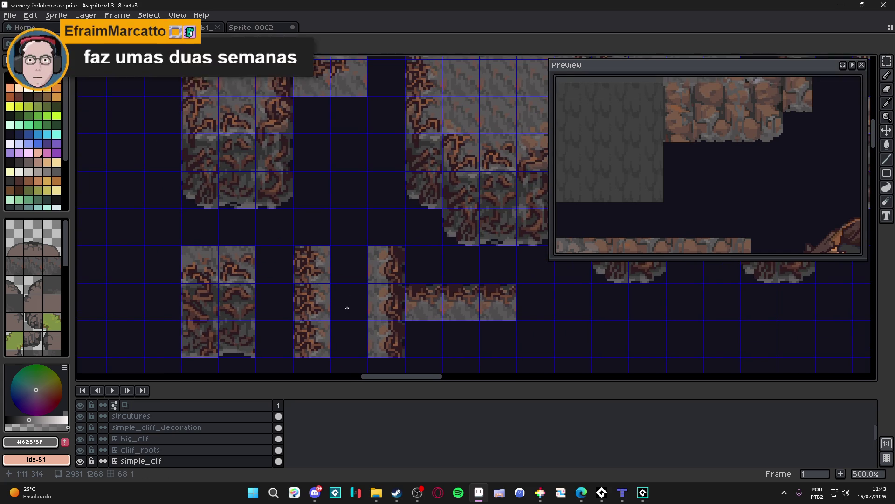
scroll(265, 303, down, 2)
scroll(449, 291, up, 2)
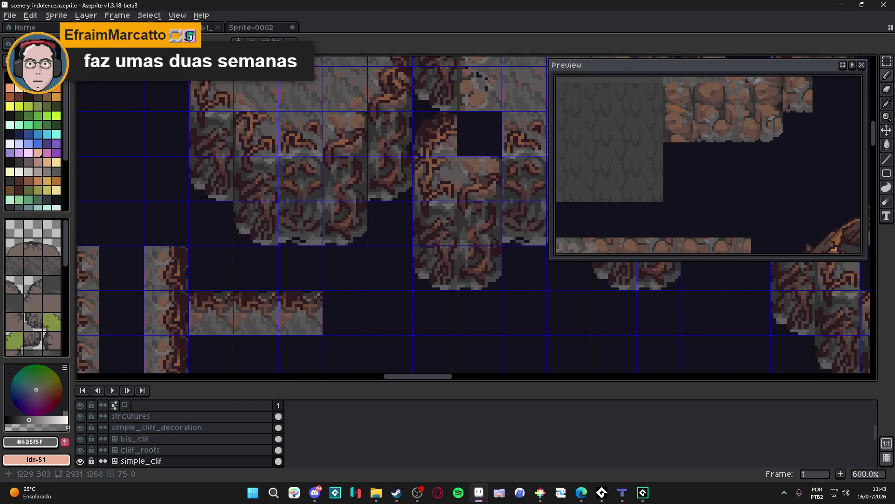
scroll(447, 279, down, 2)
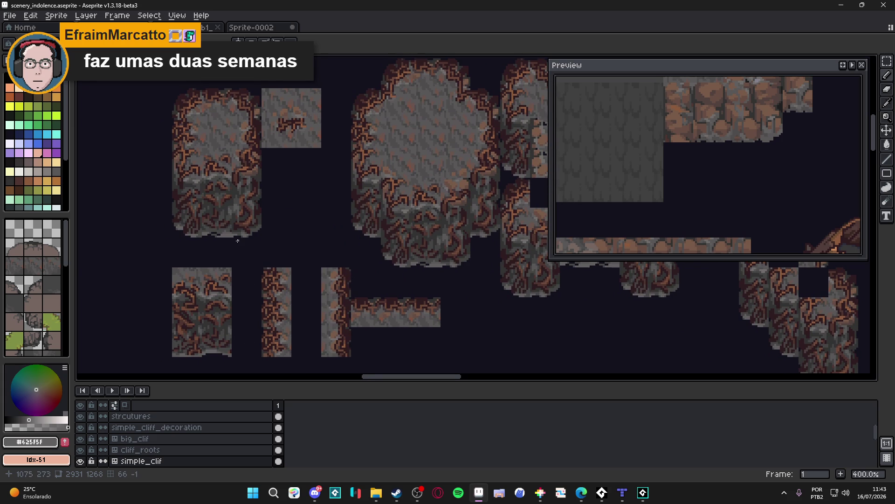
scroll(238, 240, down, 2)
mouse_move(238, 241)
mouse_down()
mouse_move(297, 124)
mouse_move(299, 224)
mouse_up()
scroll(284, 233, up, 3)
scroll(284, 233, up, 4)
alt+click(294, 212)
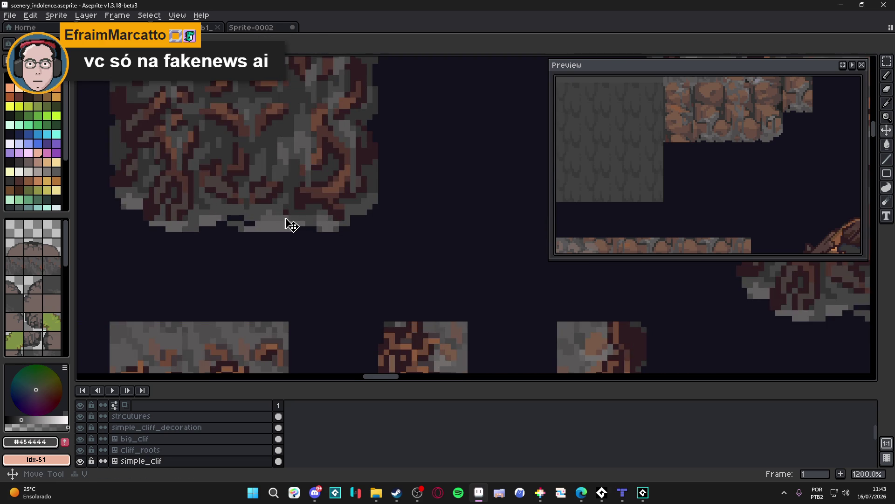
Step: On the cliff_roots layer, retouch edge pixels using #625F5F and #454444, saving the file
ctrl+click(290, 218)
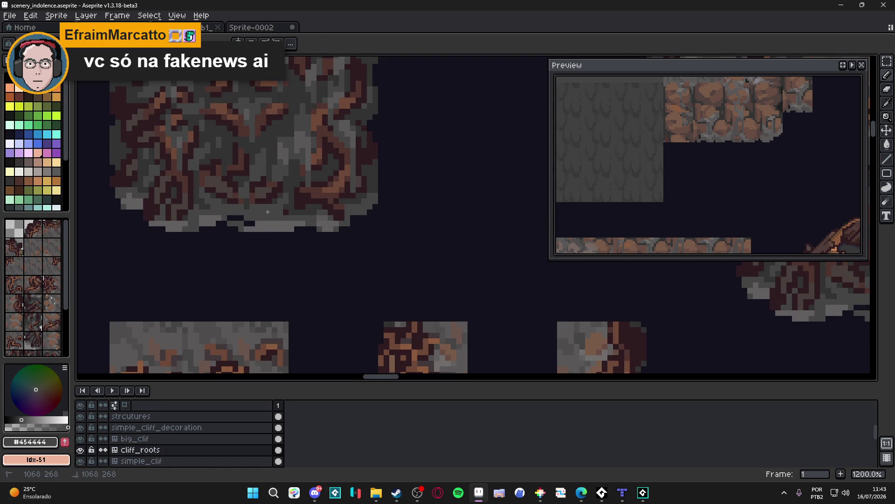
alt+click(298, 221)
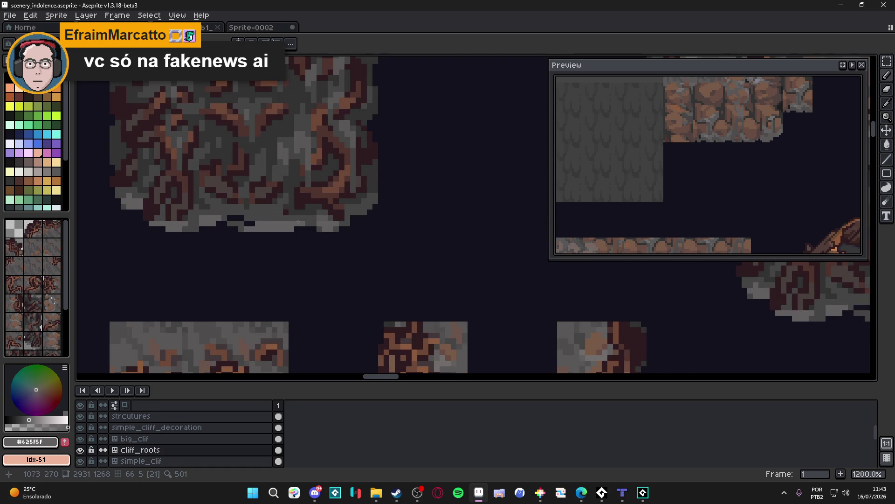
alt+click(201, 217)
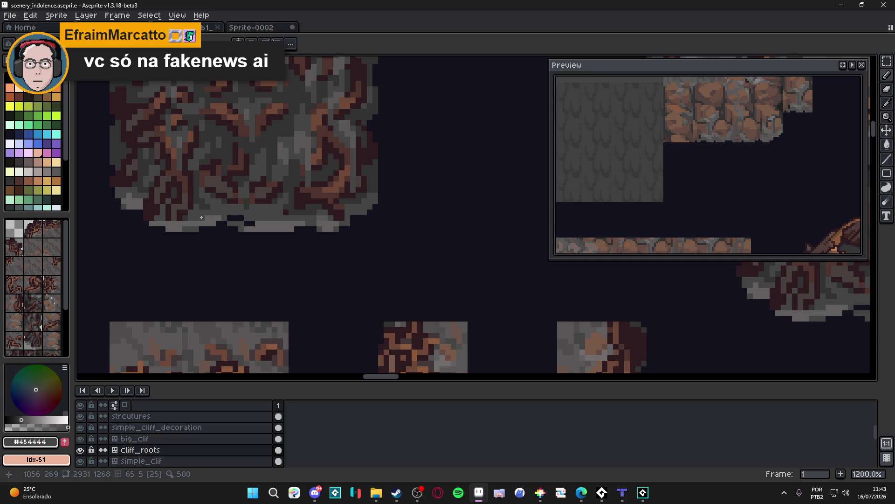
alt+click(206, 219)
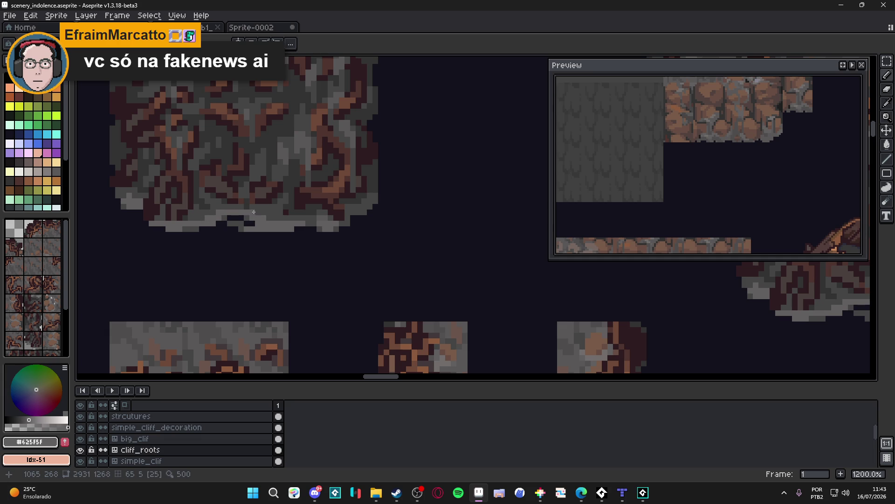
scroll(315, 226, down, 5)
key(ctrl+s)
scroll(322, 229, up, 5)
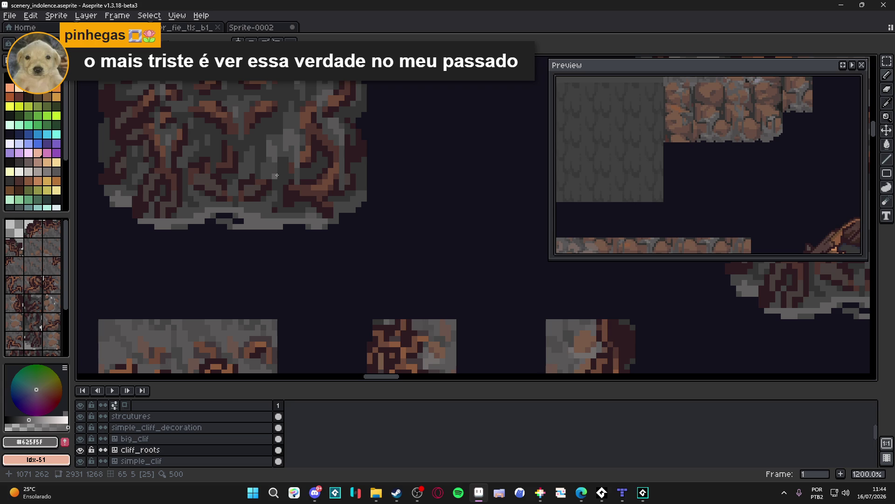
scroll(266, 175, down, 7)
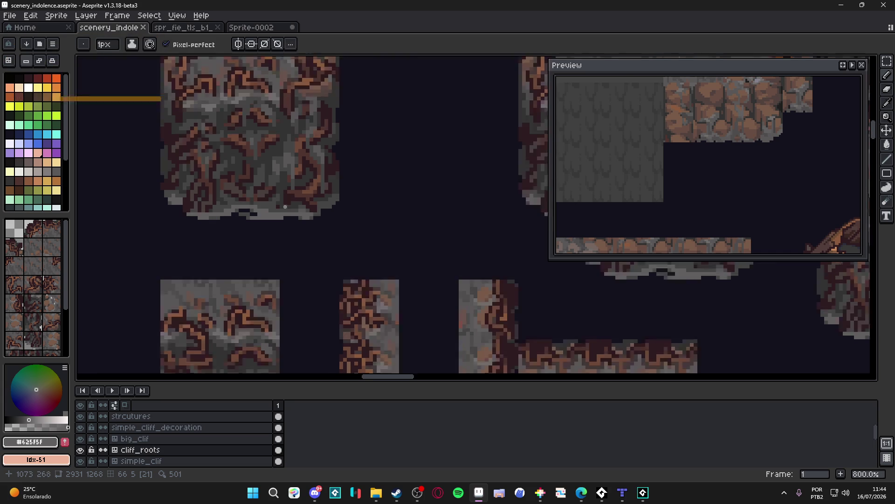
scroll(371, 237, right, 2)
key(ctrl+s)
Step: Touch up the tile's lower-edge pixels with the Pencil in #454444 and #625F5F, and save again
scroll(457, 238, up, 3)
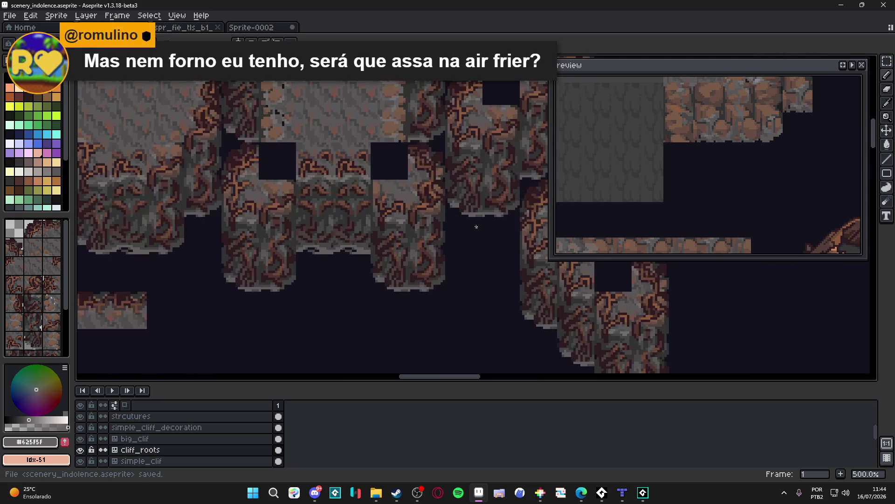
scroll(464, 218, down, 1)
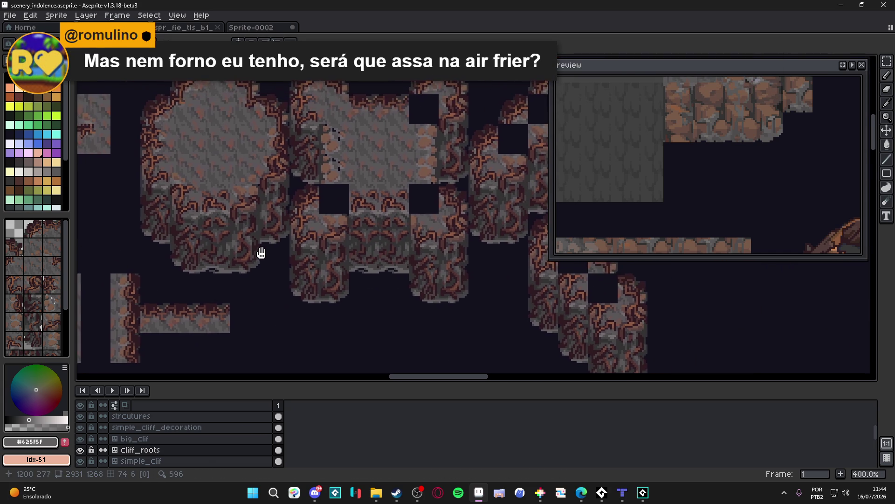
scroll(264, 245, down, 1)
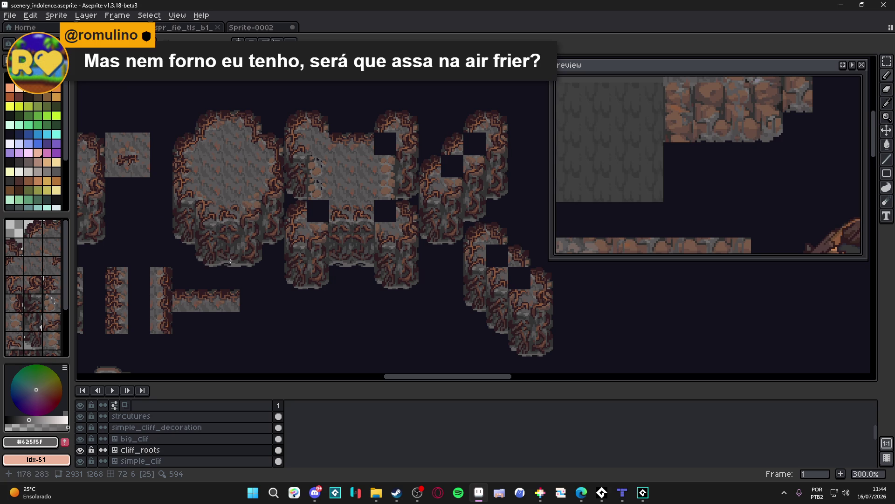
scroll(231, 260, up, 7)
alt+click(251, 242)
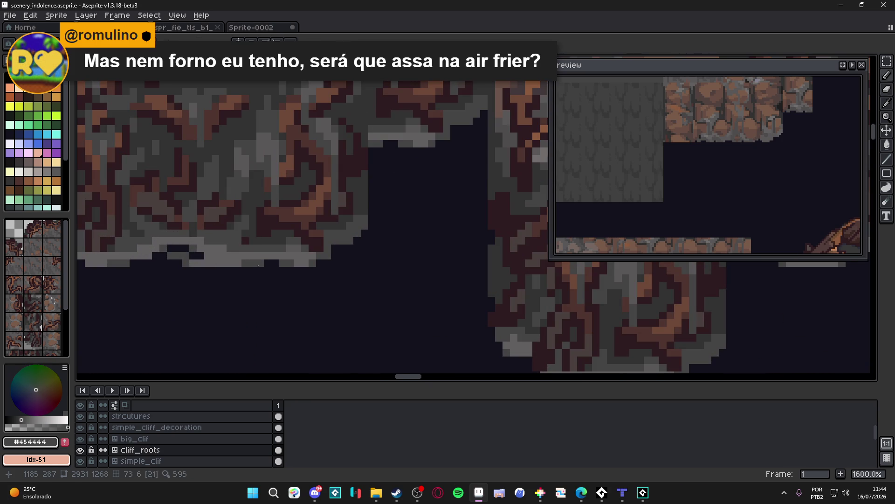
key(b)
scroll(260, 267, down, 2)
scroll(256, 272, up, 2)
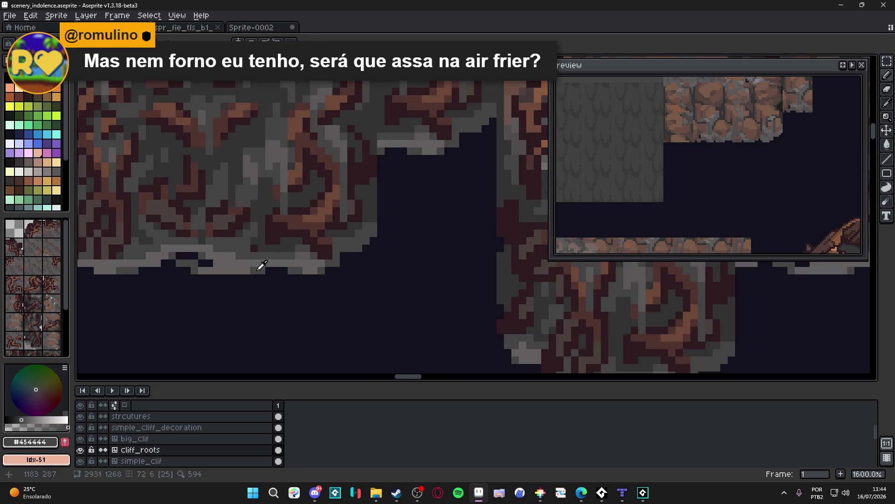
alt+click(256, 272)
scroll(254, 272, down, 4)
key(ctrl+s)
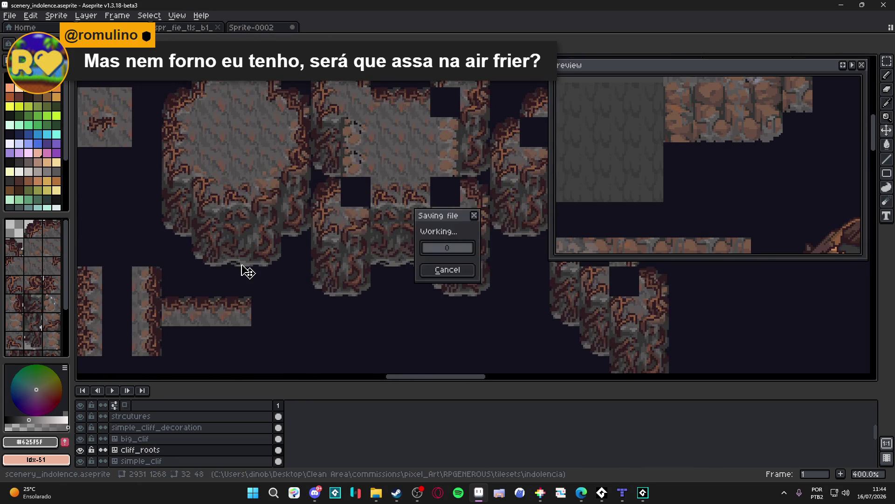
scroll(248, 272, down, 1)
Step: Marquee-select all the root-covered cliff tiles in scenery_indolence and copy them
key(v)
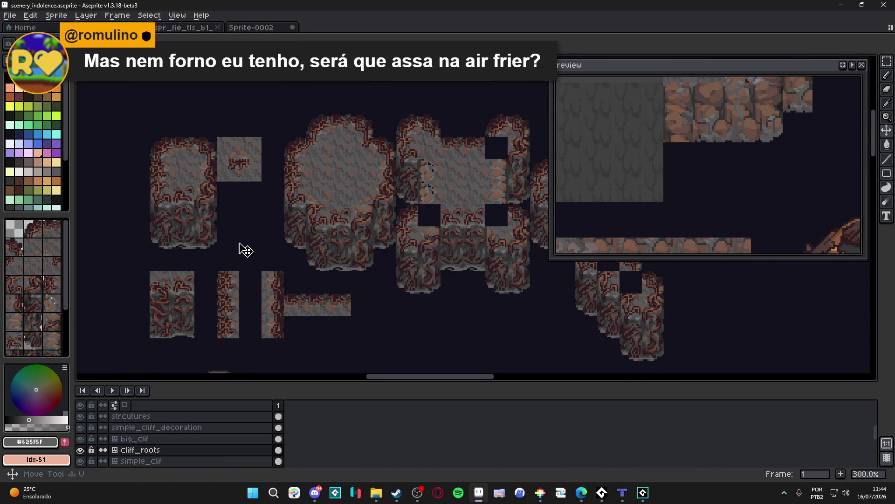
key(b)
mouse_move(168, 140)
mouse_down()
mouse_move(212, 266)
mouse_move(214, 244)
mouse_up()
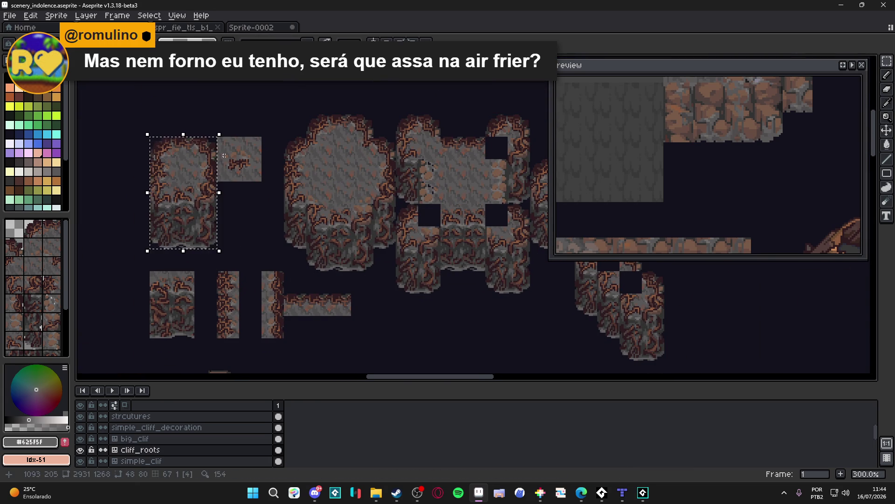
drag(221, 160, 260, 181)
scroll(244, 185, right, 5)
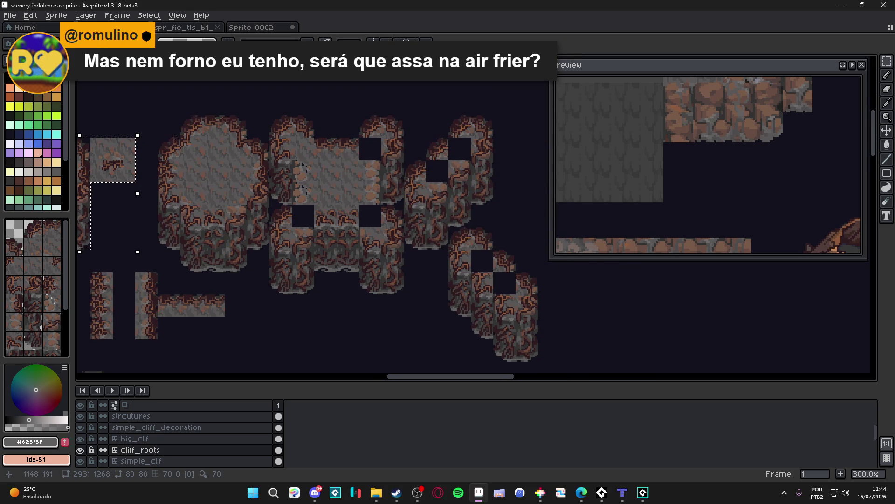
mouse_move(171, 126)
mouse_down()
mouse_move(282, 245)
mouse_move(265, 256)
mouse_up()
mouse_move(492, 117)
mouse_down()
mouse_move(270, 282)
mouse_move(251, 271)
mouse_up()
mouse_move(476, 318)
mouse_down()
mouse_move(493, 335)
mouse_move(407, 226)
mouse_move(408, 203)
mouse_up()
scroll(394, 241, down, 3)
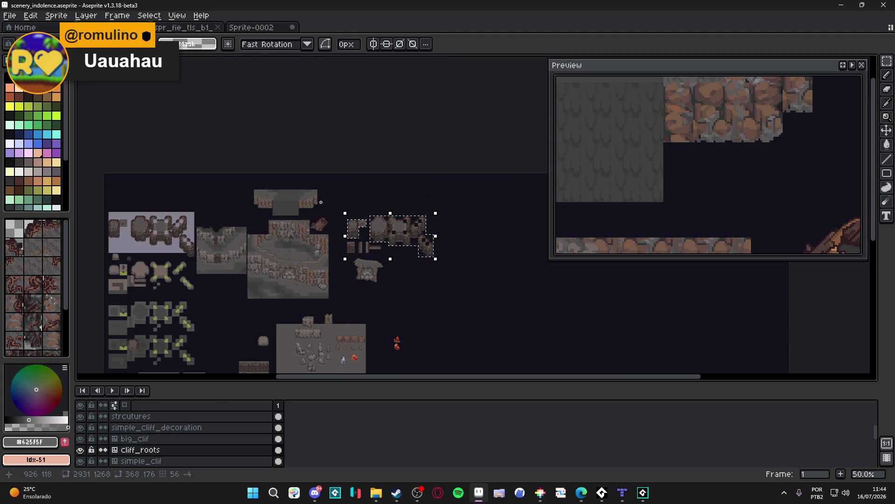
click(191, 27)
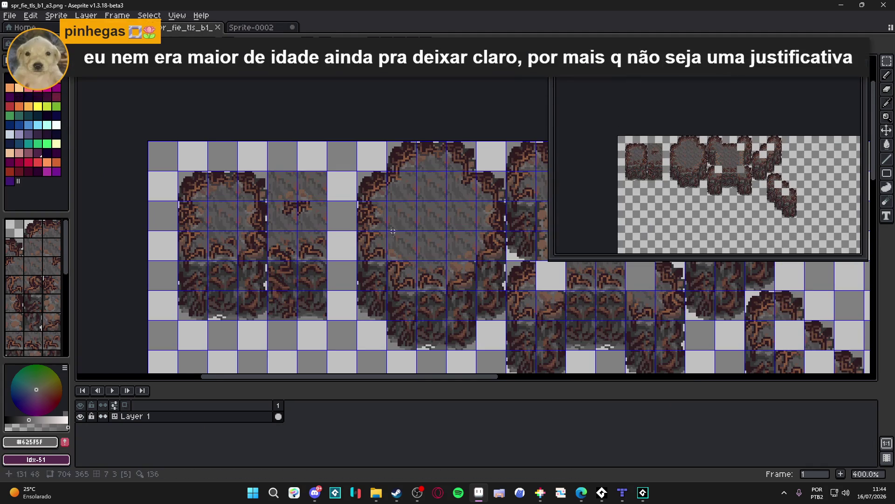
Step: Paste the cliff tiles over the matching tiles in spr_fie_tls_b1_a3.png and save it
scroll(389, 218, down, 2)
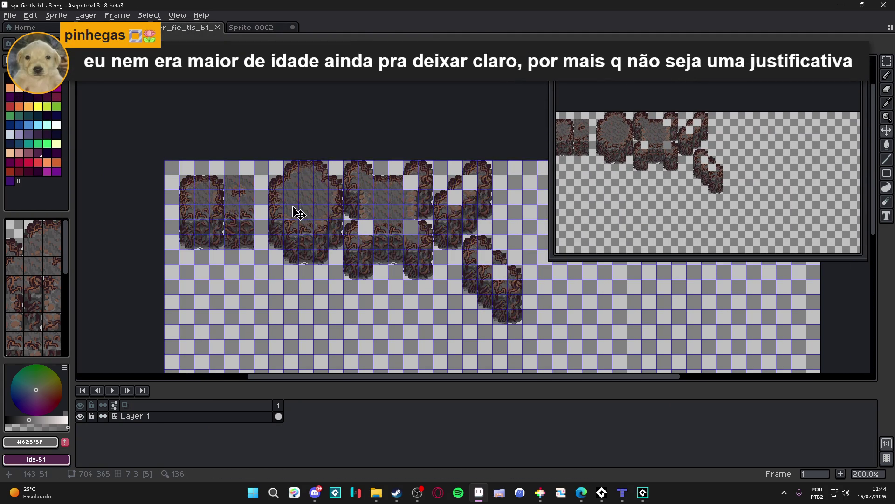
key(ctrl+v)
scroll(319, 170, up, 2)
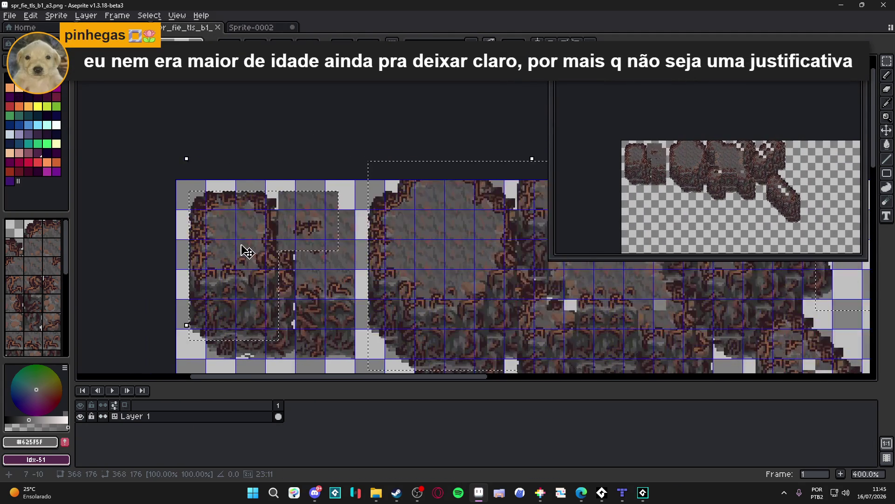
scroll(233, 233, up, 6)
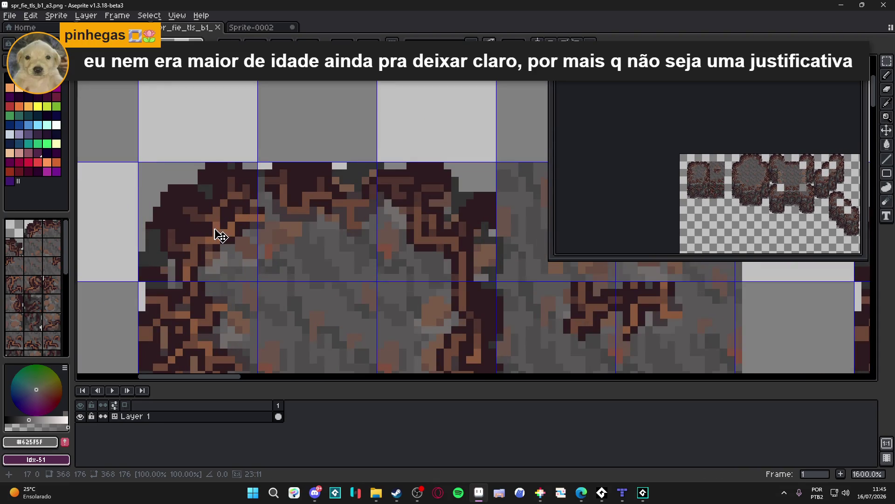
scroll(219, 235, down, 2)
scroll(224, 236, down, 3)
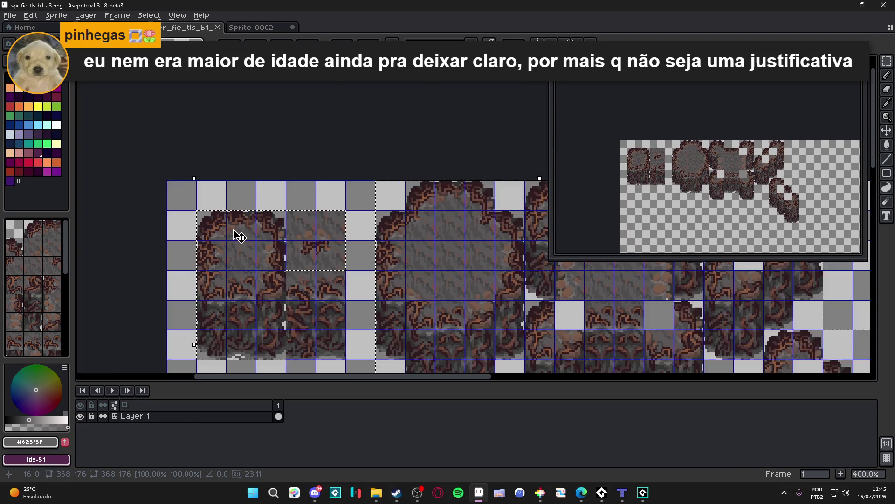
scroll(238, 236, down, 2)
key(Return)
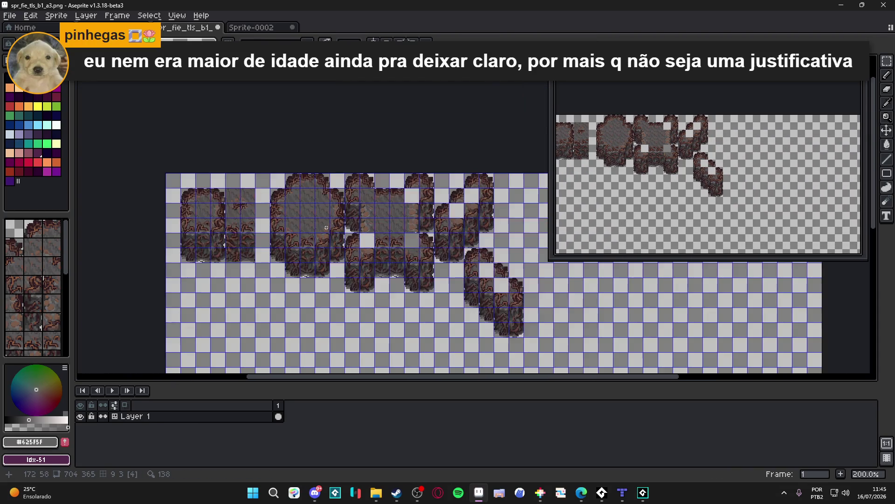
key(ctrl+s)
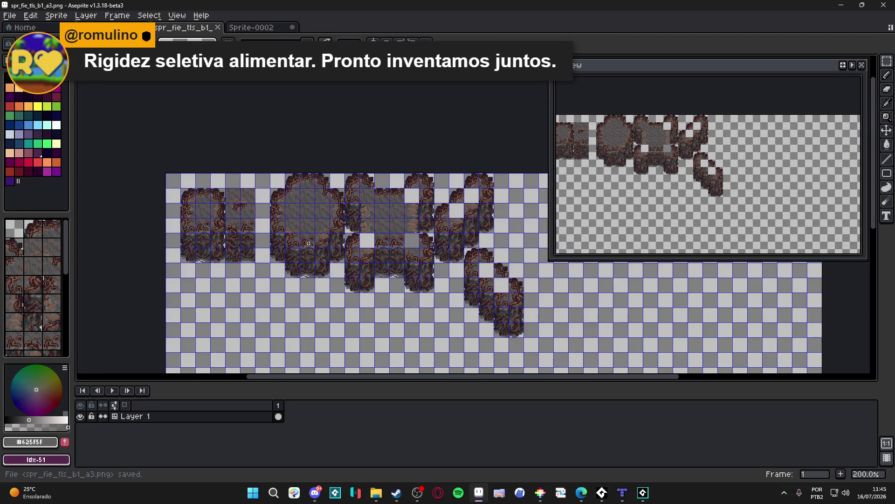
Step: Glance through the Sprite-0002 and scenery documents, then switch over to Tiled
click(268, 28)
click(200, 29)
click(121, 28)
click(183, 29)
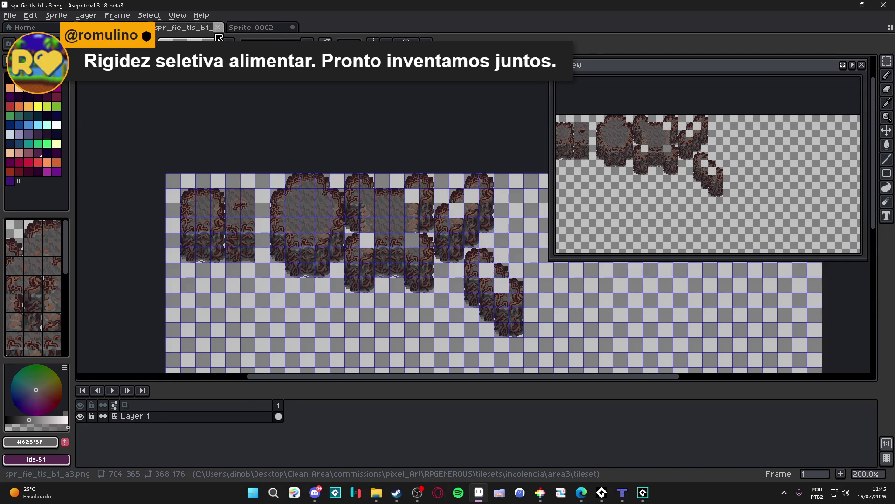
click(190, 28)
click(200, 28)
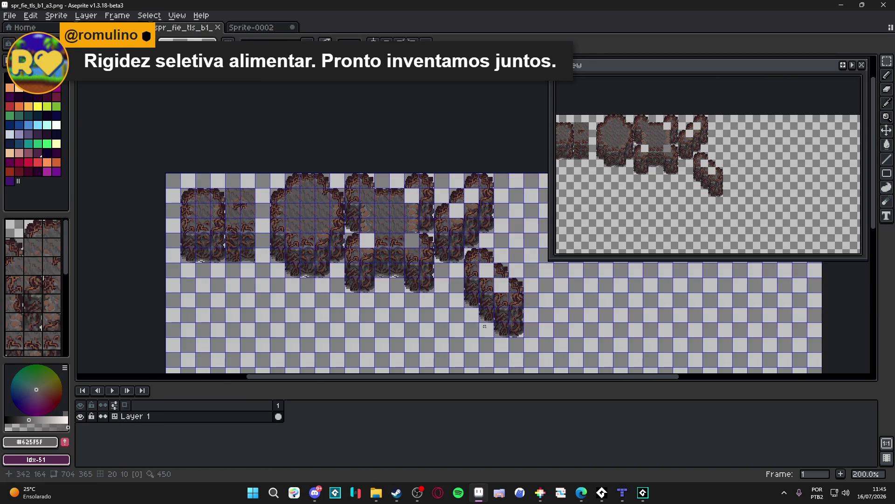
click(628, 494)
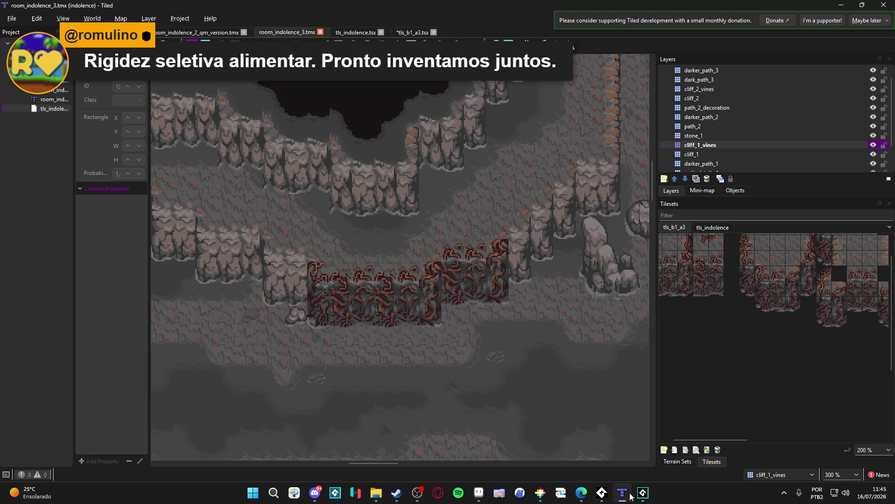
Step: Bring Aseprite back and move between the tileset, Sprite-0002 and scenery_indolence documents
click(643, 493)
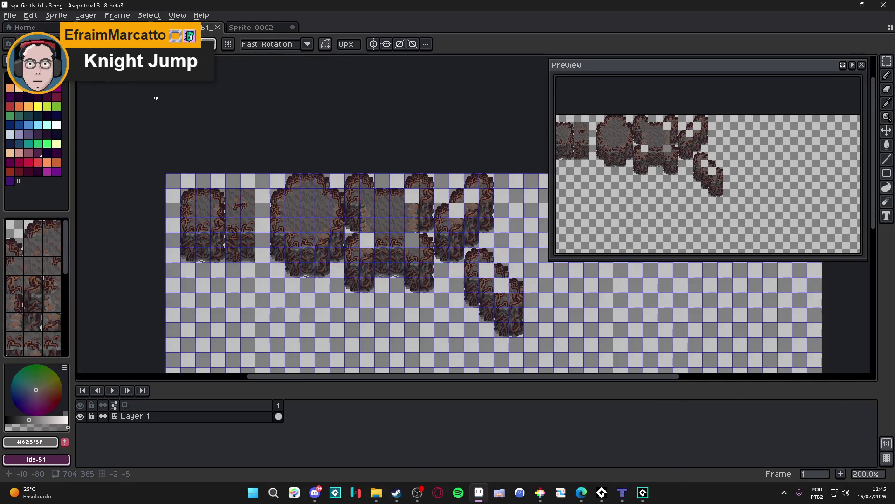
click(140, 27)
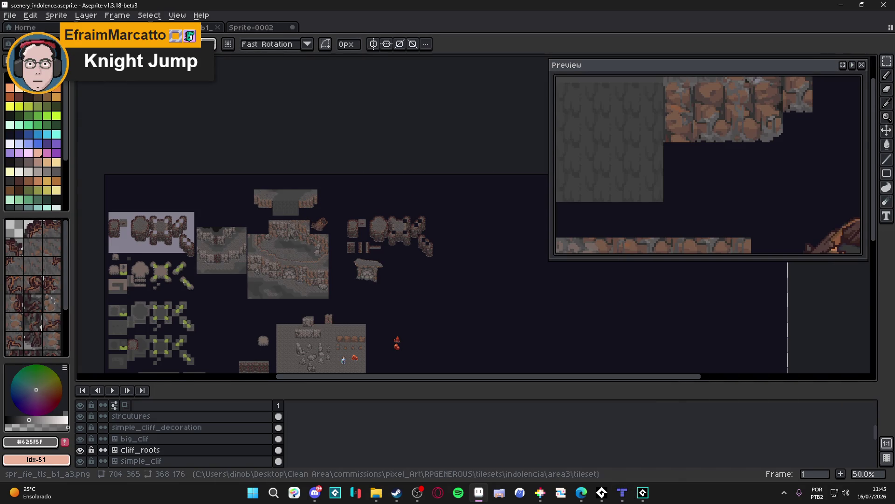
click(184, 27)
click(262, 27)
click(184, 28)
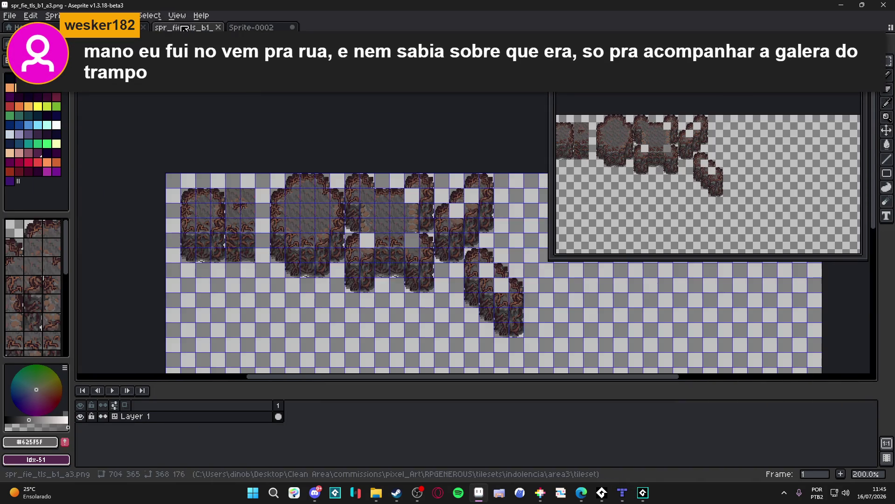
click(140, 27)
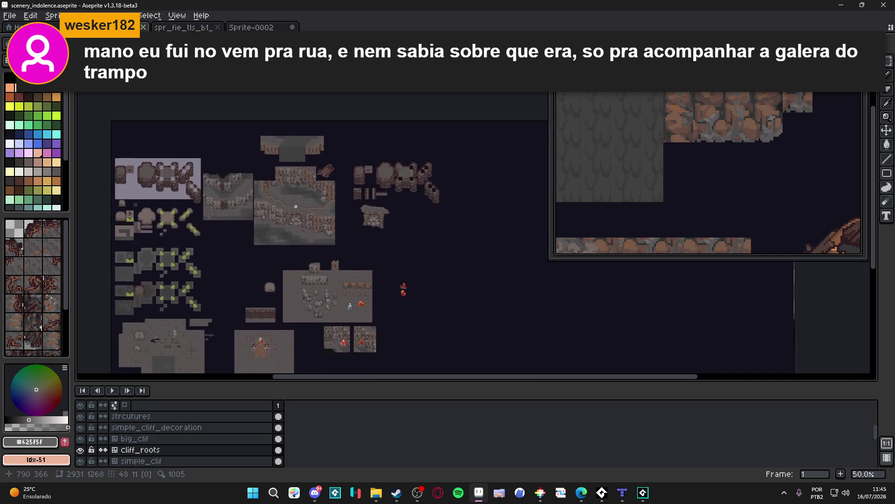
scroll(276, 201, up, 5)
Step: Copy the 32x48 root cliff tile from simple_clif into the tileset, then undo the misplaced paste
ctrl+click(299, 189)
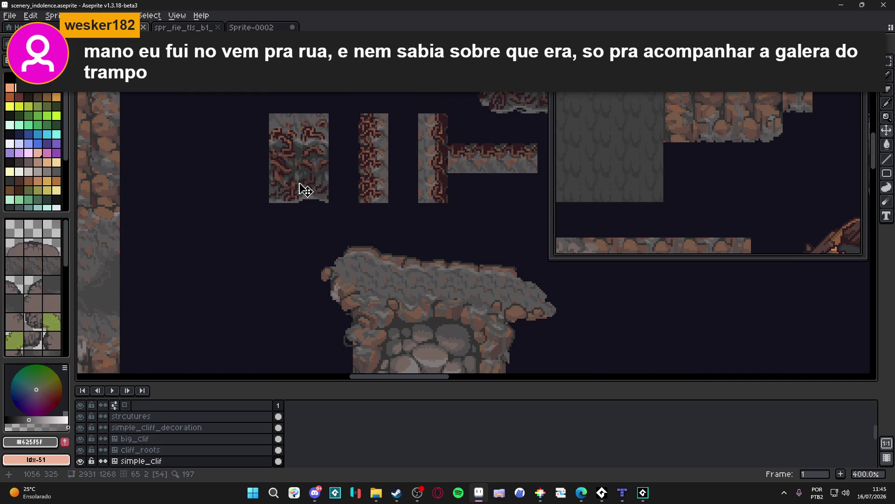
drag(269, 114, 329, 203)
key(ctrl+Tab)
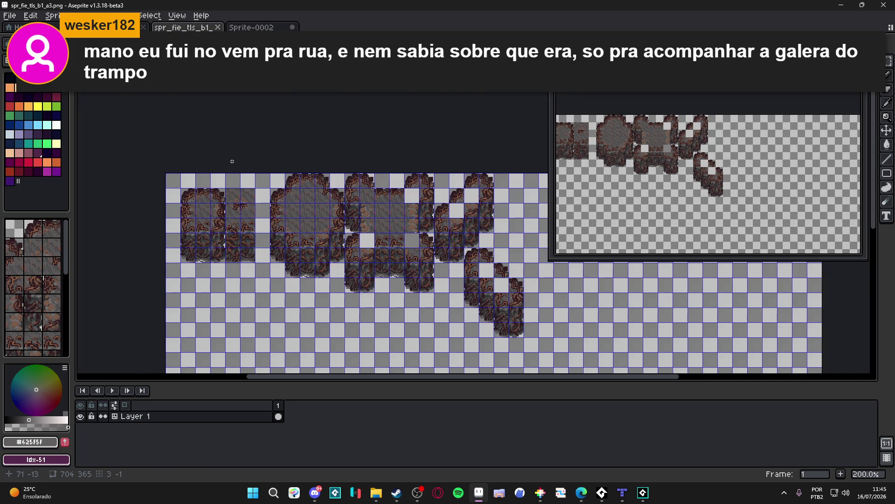
scroll(468, 216, up, 3)
key(ctrl+v)
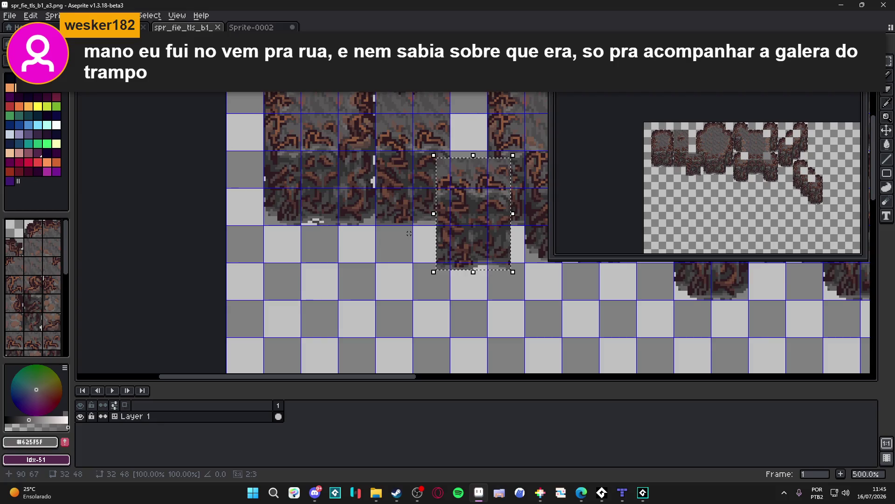
mouse_move(468, 217)
mouse_down()
mouse_move(370, 284)
mouse_move(295, 276)
mouse_up()
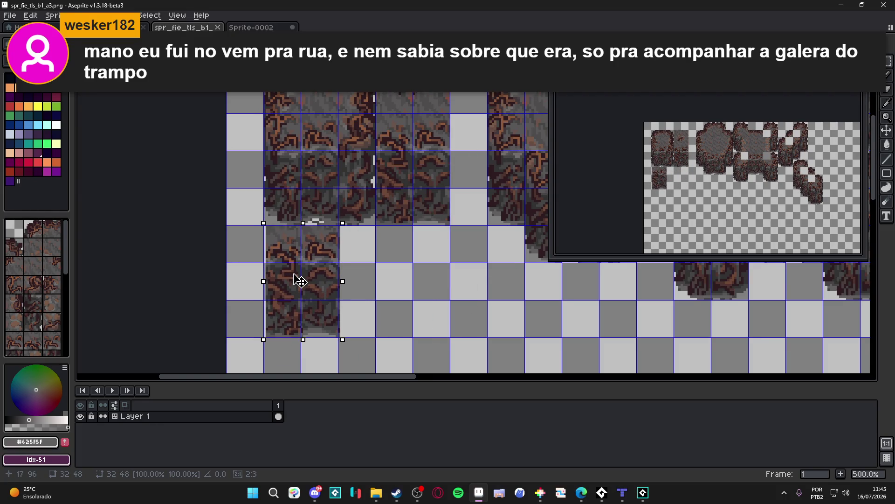
key(ctrl+z)
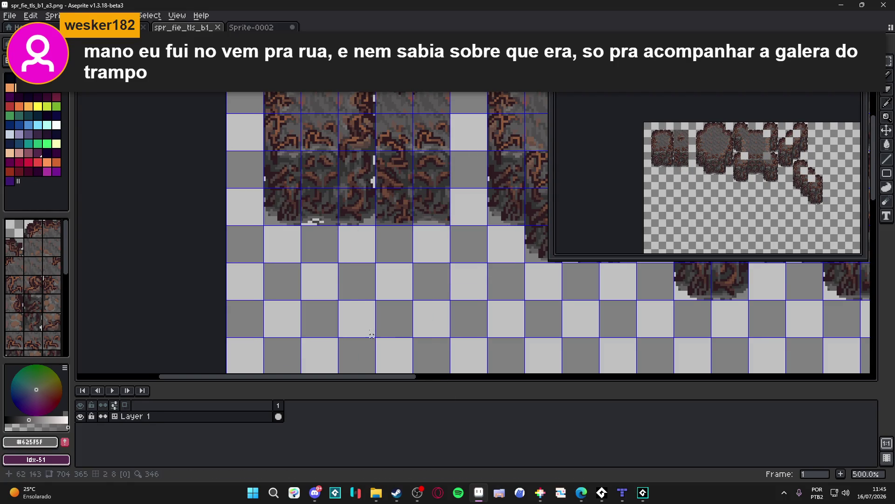
key(ctrl+z)
key(ctrl+z)
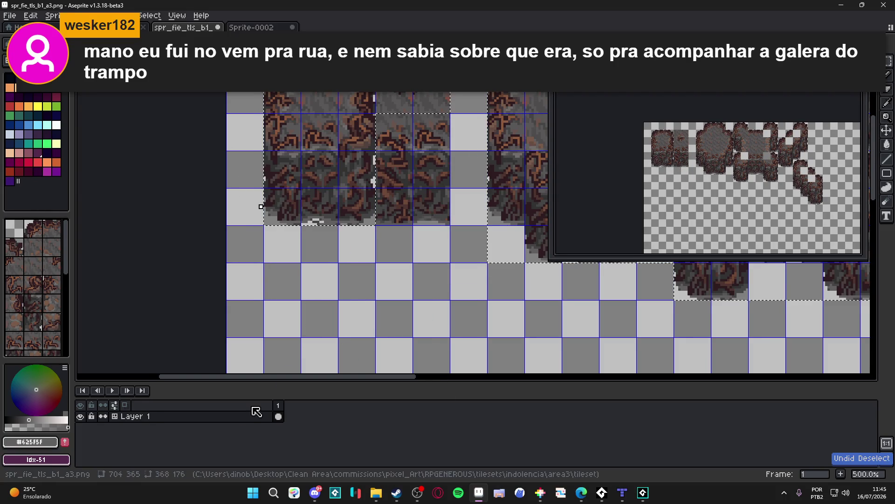
Step: Convert Layer 1 to a normal layer and paste the tile below the leftmost tiles
right_click(242, 416)
mouse_move(308, 429)
click(341, 440)
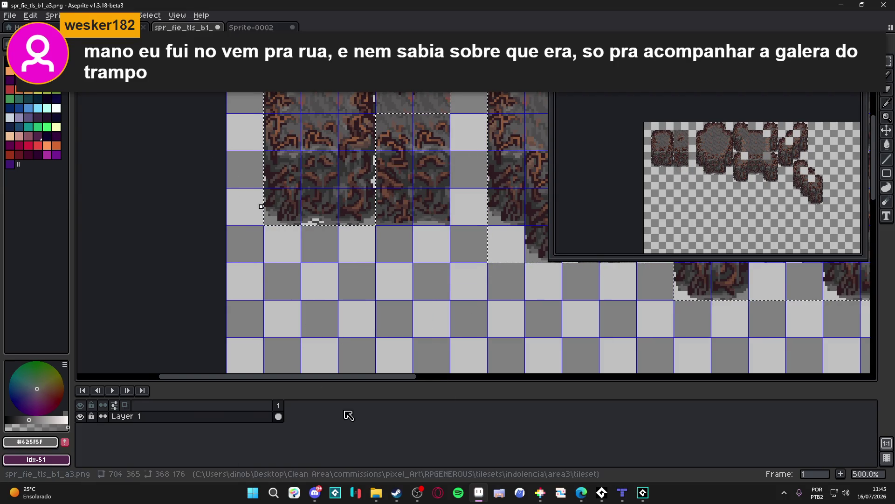
key(ctrl+v)
drag(450, 195, 278, 263)
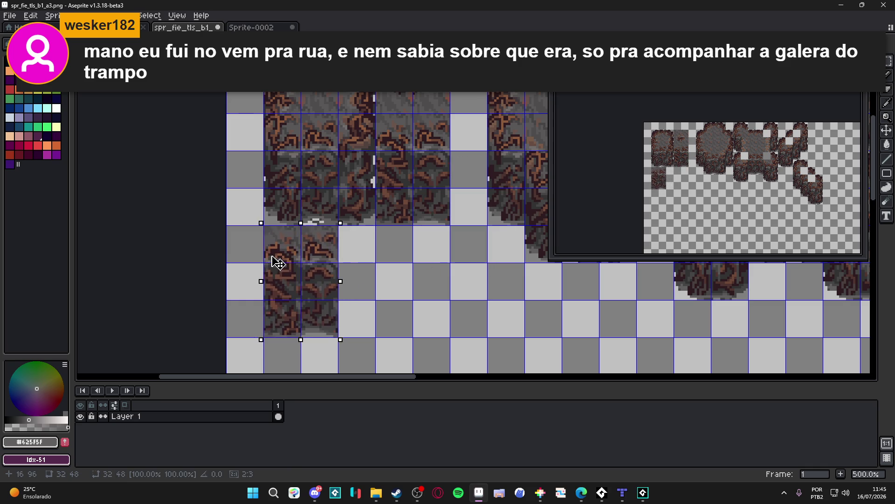
key(ctrl+d)
click(624, 493)
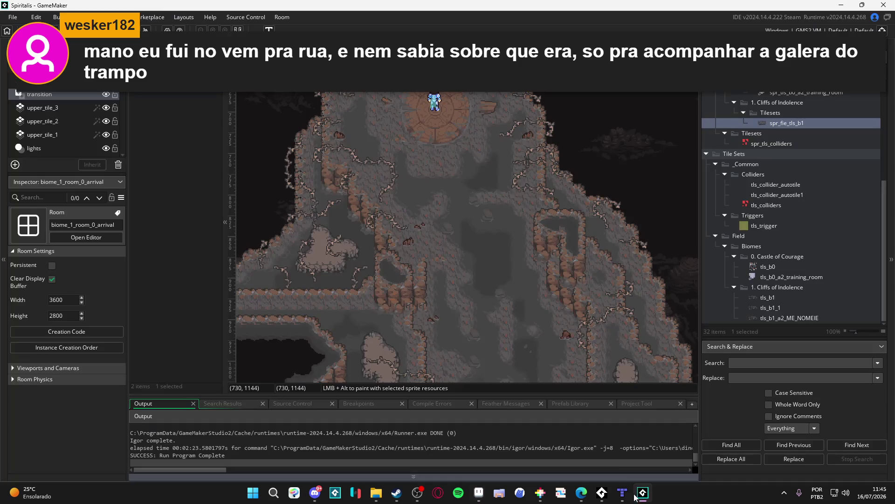
Step: Stamp a root tile and a 2x2 root stamp onto the cave map and save it
click(627, 497)
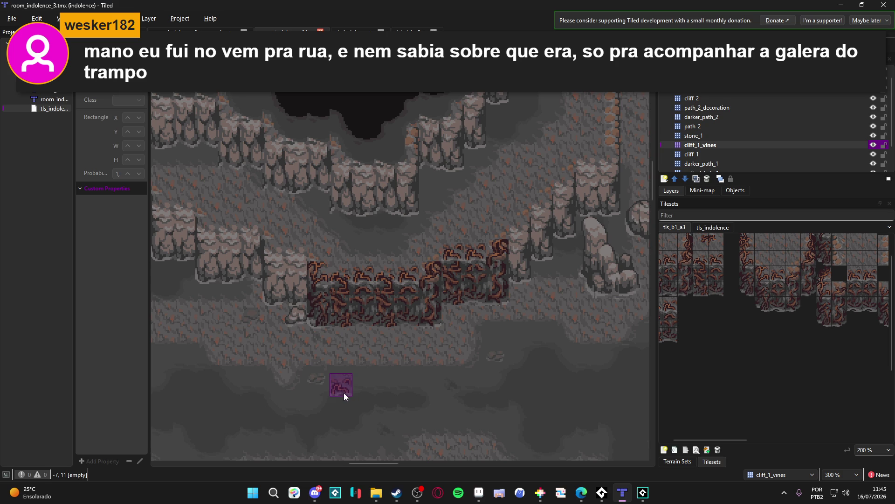
scroll(736, 351, left, 1)
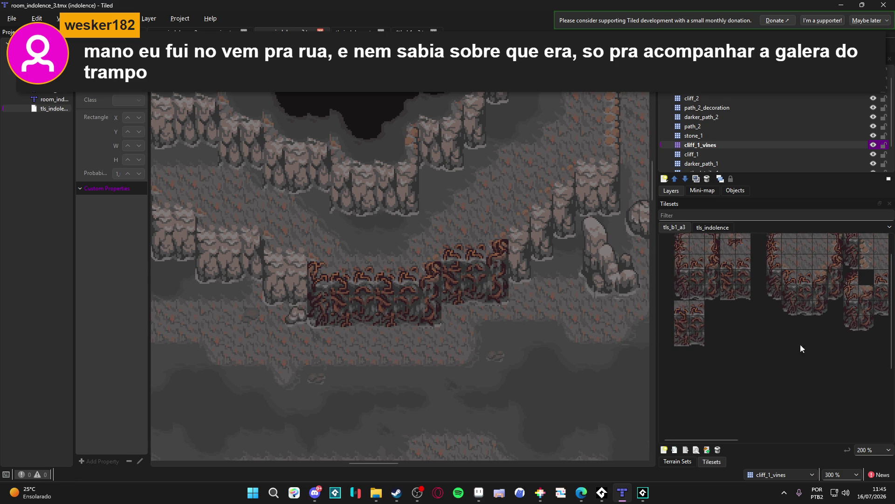
click(424, 315)
key(ctrl+s)
click(474, 317)
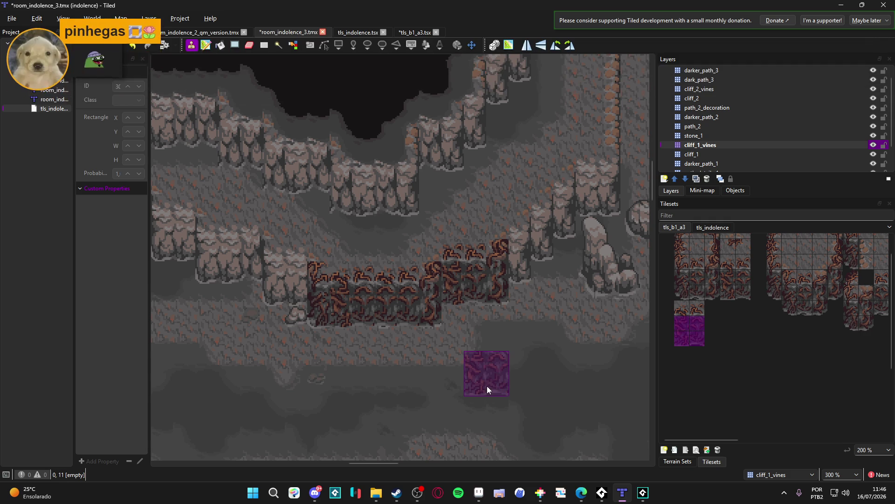
mouse_move(442, 384)
mouse_down()
mouse_move(423, 402)
mouse_move(432, 408)
mouse_up()
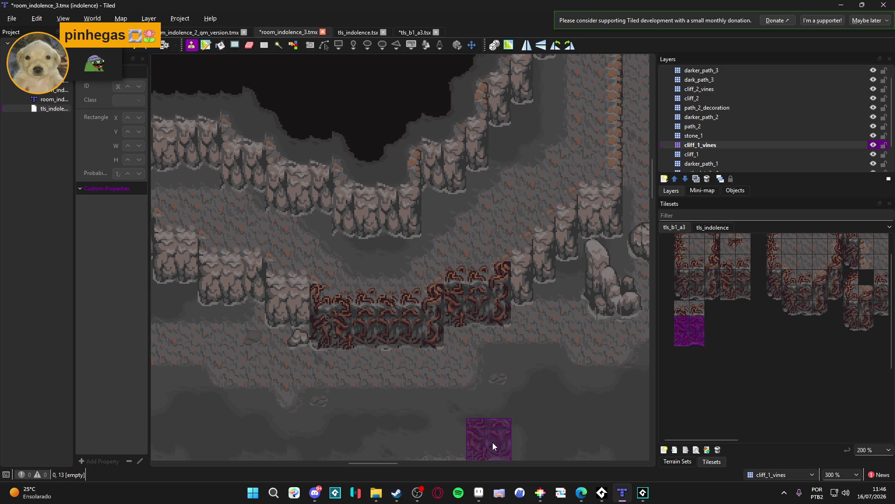
key(alt+Tab)
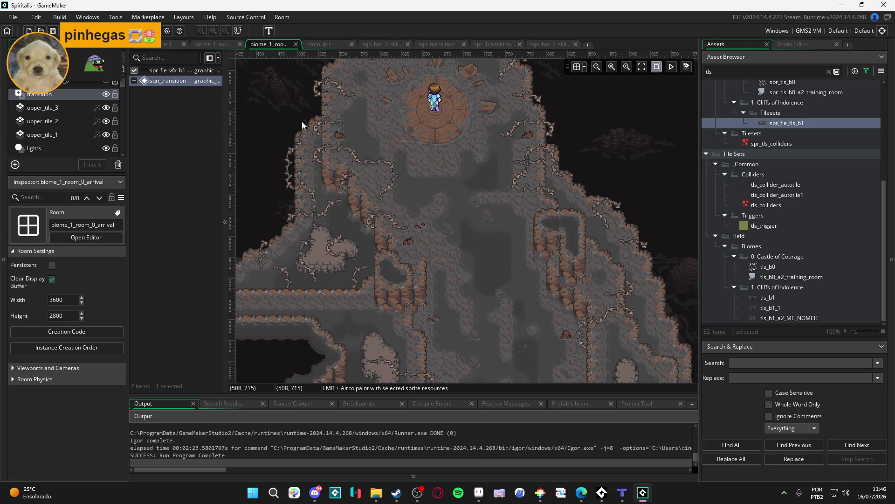
Step: Return to scenery_indolence.aseprite and sample the grey #716d6c from its rocks
key(alt+Tab)
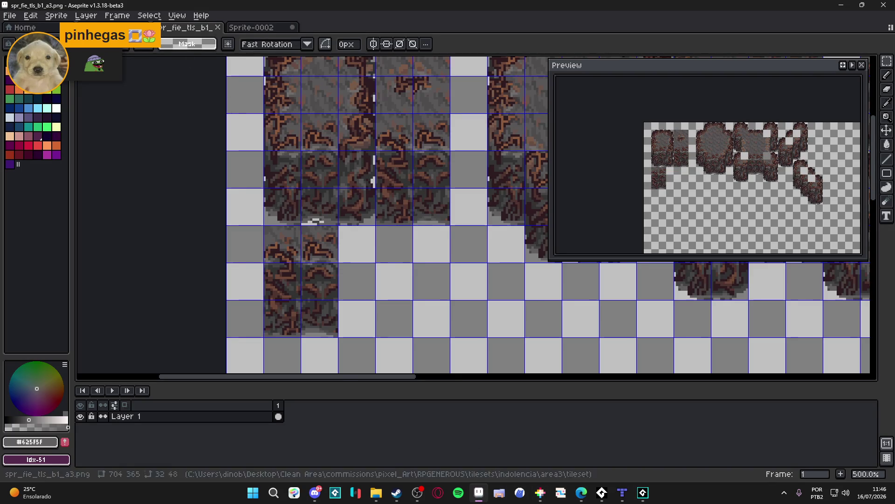
key(ctrl+Tab)
scroll(394, 268, down, 3)
scroll(281, 298, up, 4)
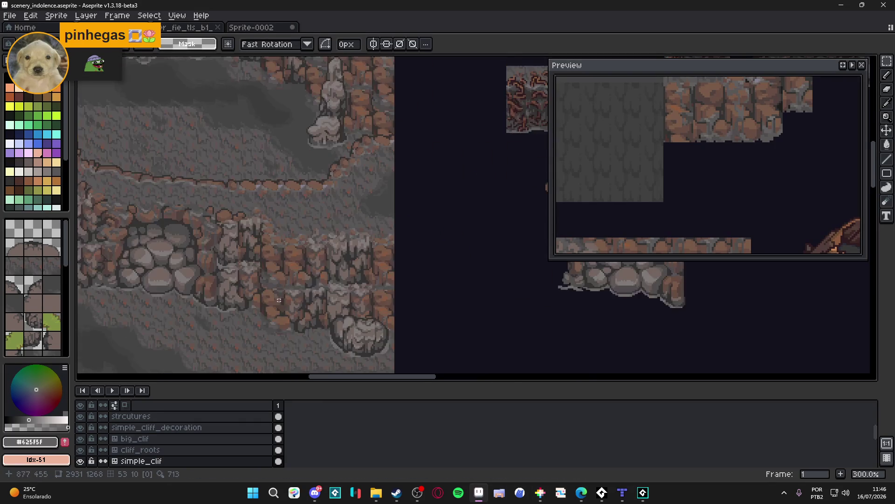
scroll(282, 298, up, 2)
scroll(307, 280, down, 2)
scroll(271, 268, up, 3)
scroll(271, 268, up, 2)
alt+click(274, 266)
Step: Undo an accidental grey flood fill and make the cliff_roots layer active
ctrl+click(287, 273)
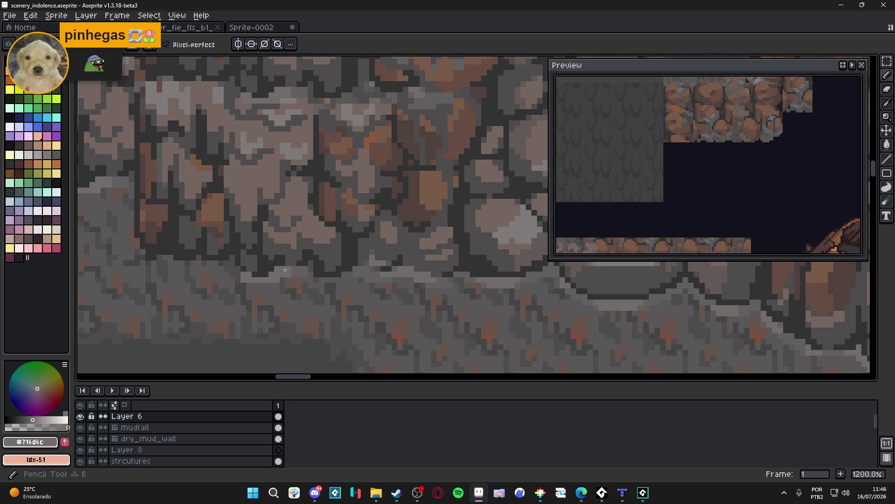
scroll(285, 269, down, 4)
scroll(330, 304, down, 1)
scroll(306, 250, up, 3)
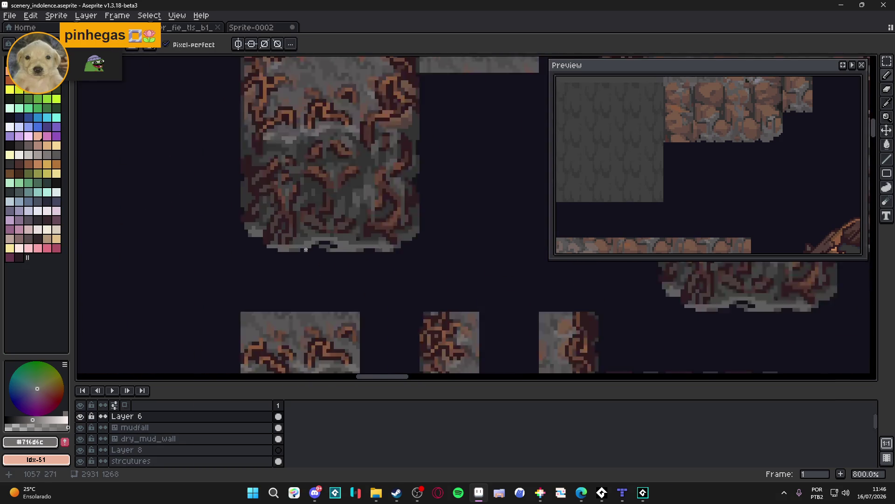
scroll(306, 249, up, 3)
key(g)
click(309, 248)
key(ctrl+z)
ctrl+click(310, 245)
Step: Paint light grey pixels along the rock tile's bottom and right edges with the Pencil
click(310, 243)
scroll(377, 240, up, 1)
key(b)
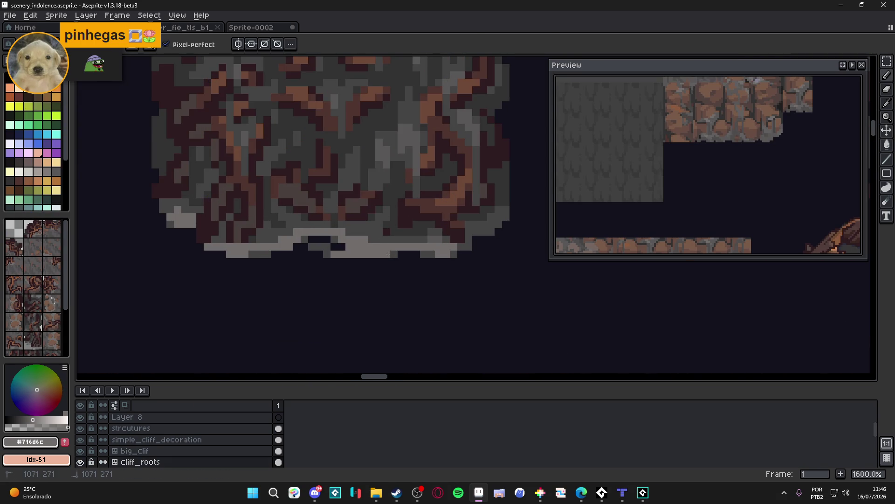
mouse_move(431, 254)
mouse_down()
mouse_move(453, 254)
mouse_move(479, 234)
mouse_up()
drag(498, 227, 502, 209)
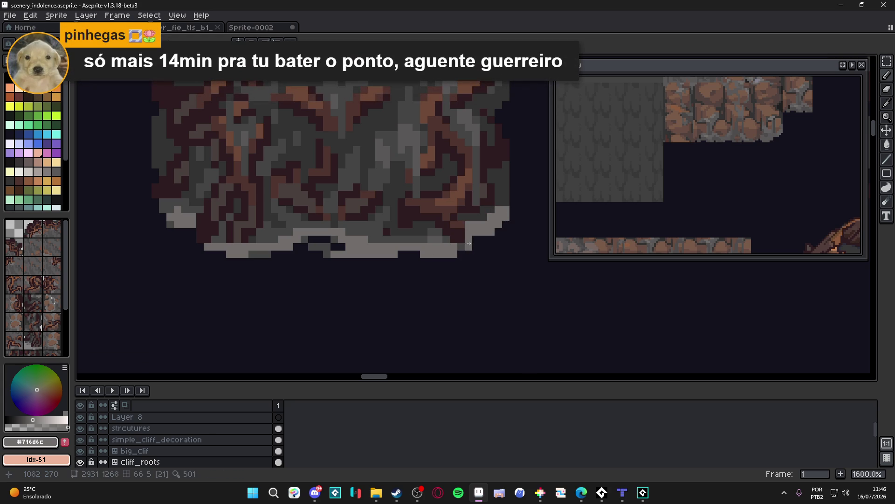
click(461, 239)
click(453, 239)
scroll(374, 242, down, 4)
scroll(345, 269, up, 3)
scroll(318, 276, up, 1)
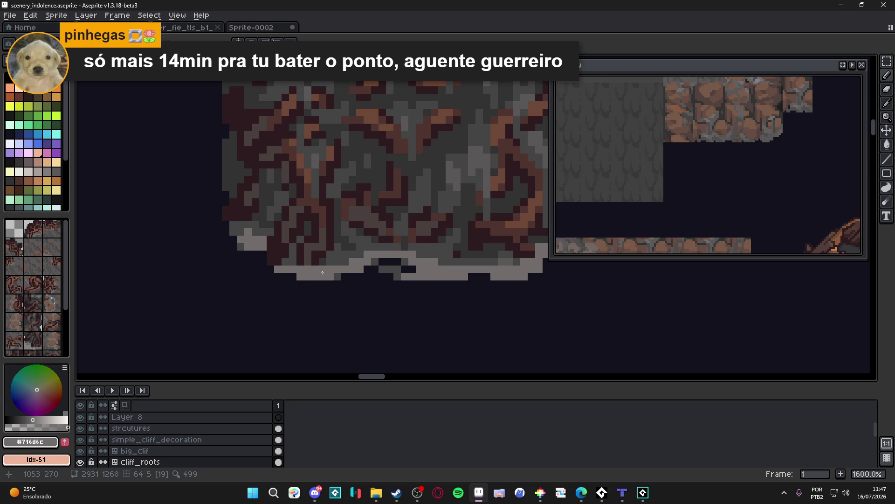
scroll(350, 292, down, 4)
scroll(353, 310, up, 3)
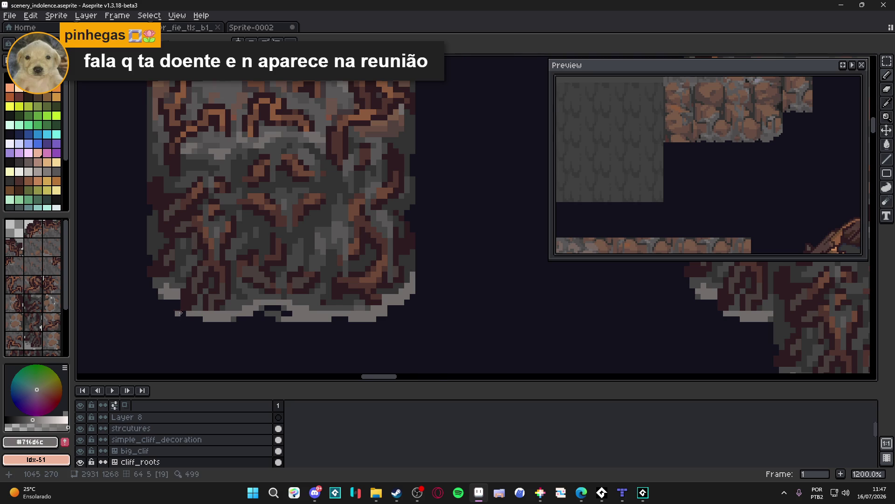
scroll(173, 312, down, 6)
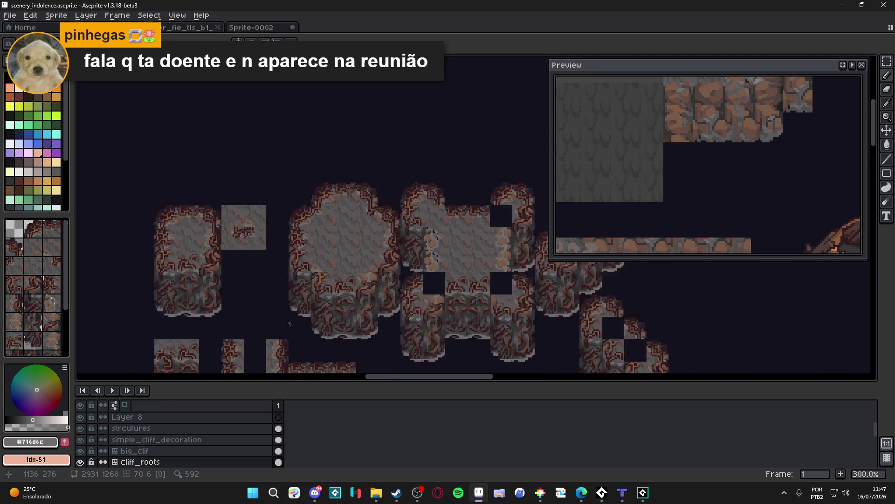
Step: Undo the last pencil stroke, keeping light grey #716d6c, and save scenery_indolence.aseprite
scroll(288, 323, up, 1)
key(ctrl+s)
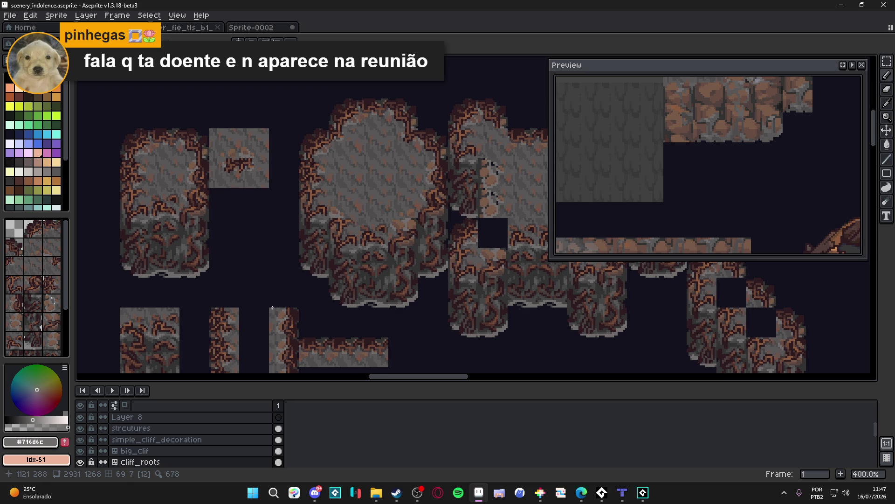
scroll(332, 292, up, 3)
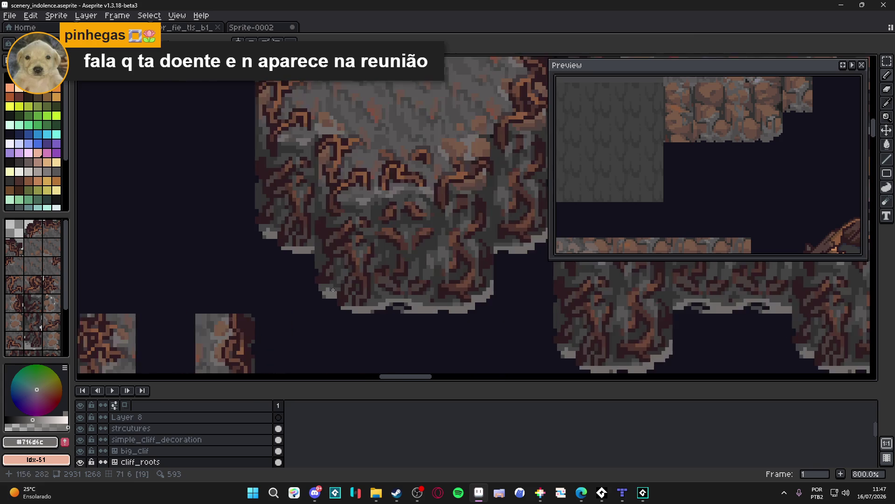
scroll(333, 292, up, 2)
alt+click(326, 289)
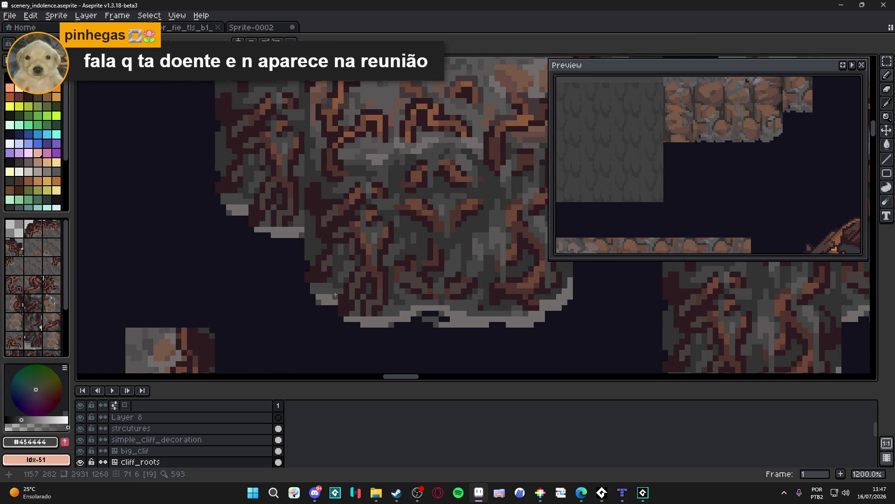
alt+click(321, 297)
key(ctrl+z)
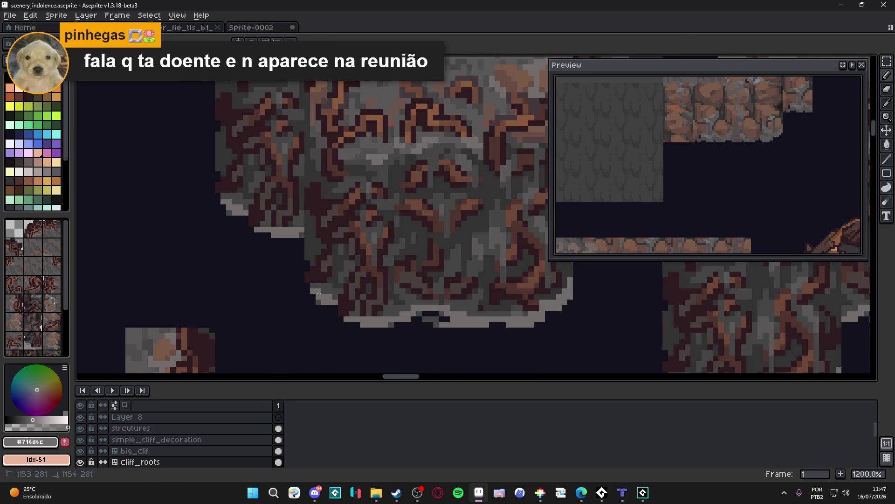
scroll(383, 306, down, 6)
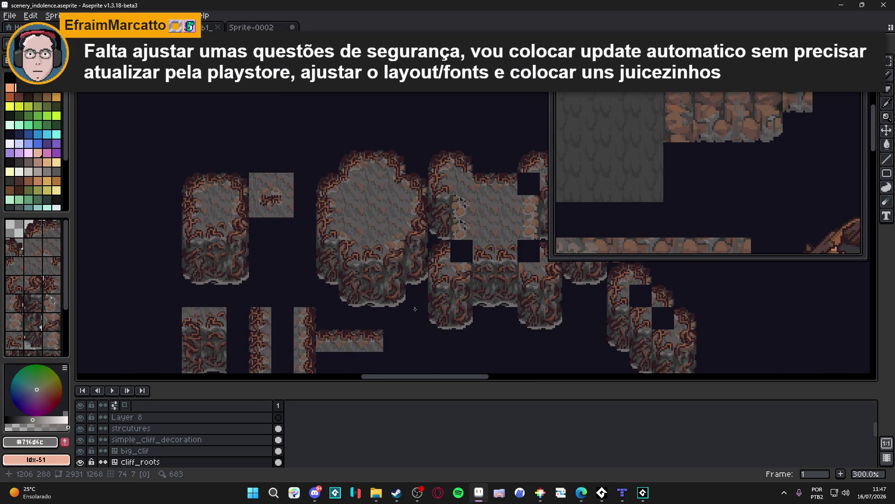
scroll(382, 307, down, 1)
key(ctrl+s)
Step: Darken several light-grey pixels along the rock's lower edge in the lower row of cliff tiles
mouse_move(400, 303)
mouse_down()
mouse_move(384, 296)
mouse_move(365, 187)
mouse_move(363, 219)
mouse_move(369, 212)
mouse_up()
scroll(320, 217, up, 2)
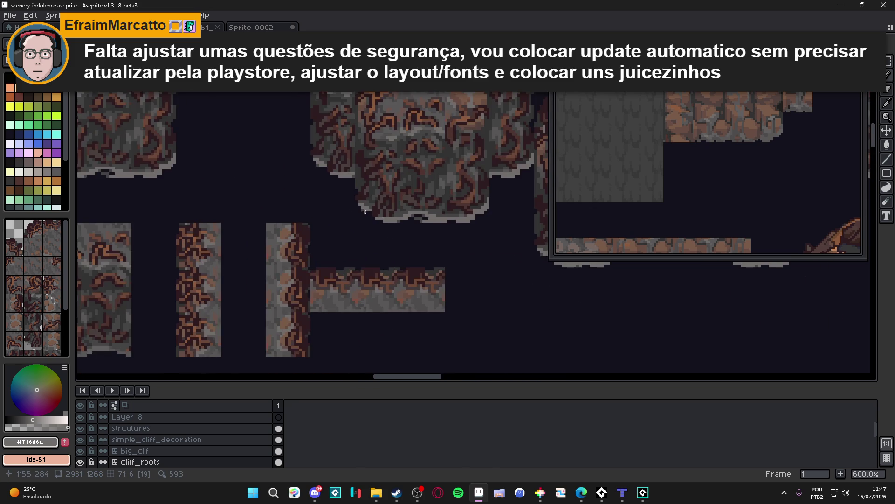
scroll(319, 267, up, 1)
scroll(194, 301, up, 2)
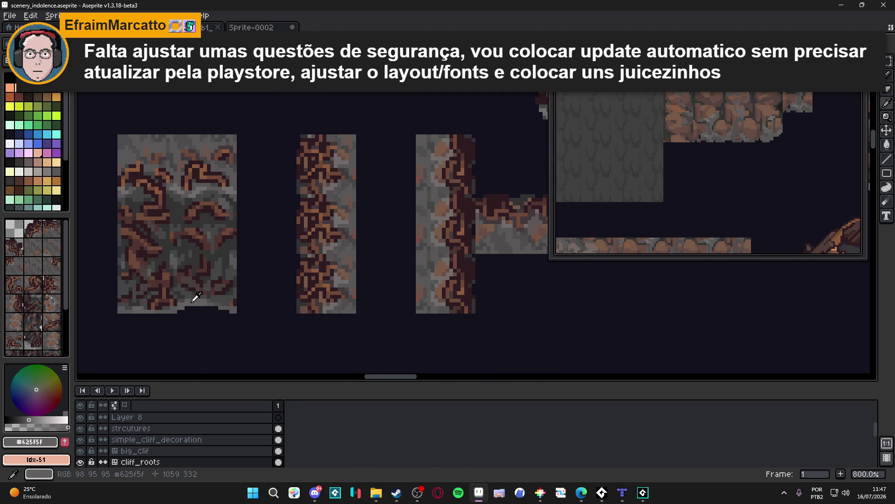
scroll(343, 248, down, 3)
scroll(427, 240, up, 5)
scroll(433, 215, up, 1)
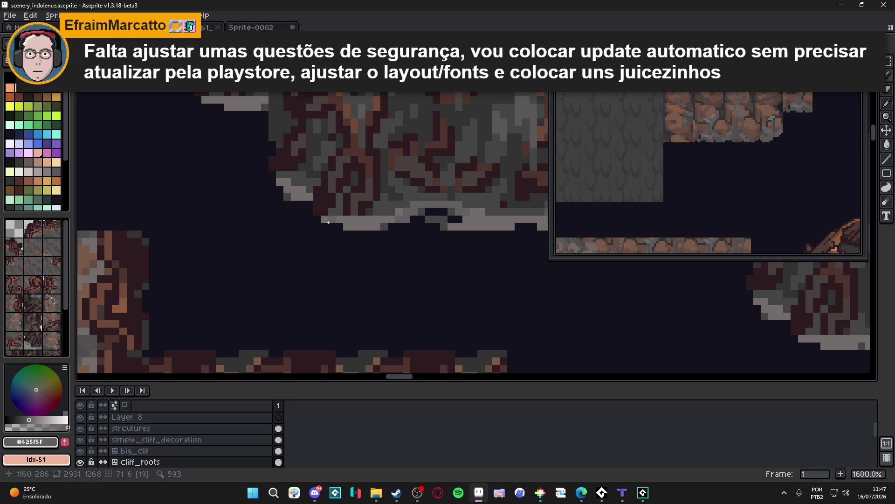
click(284, 182)
click(292, 188)
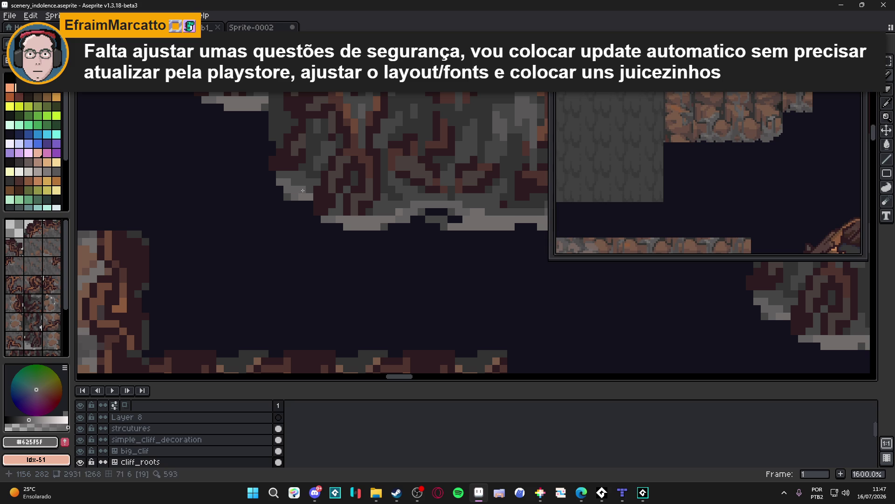
scroll(305, 194, down, 2)
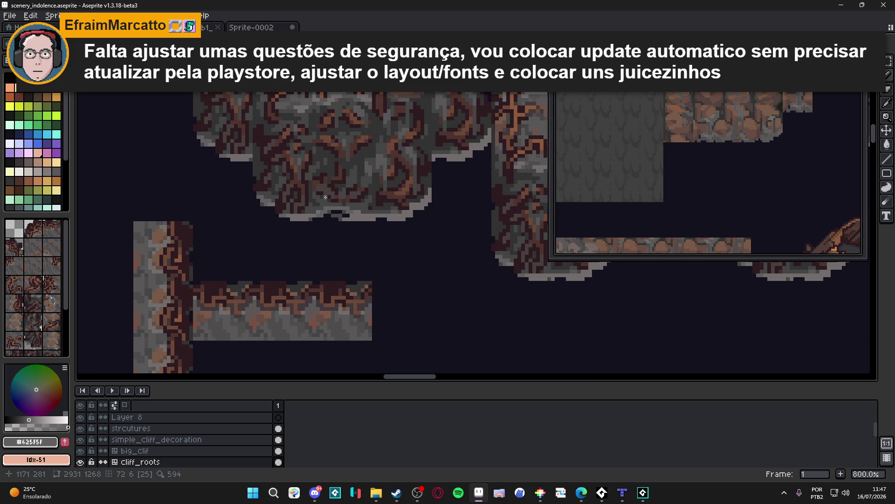
scroll(345, 196, down, 1)
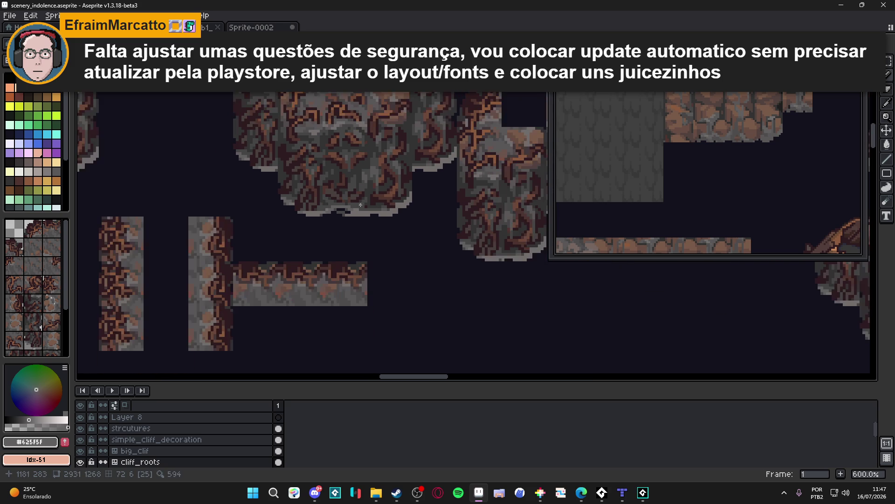
scroll(359, 226, up, 4)
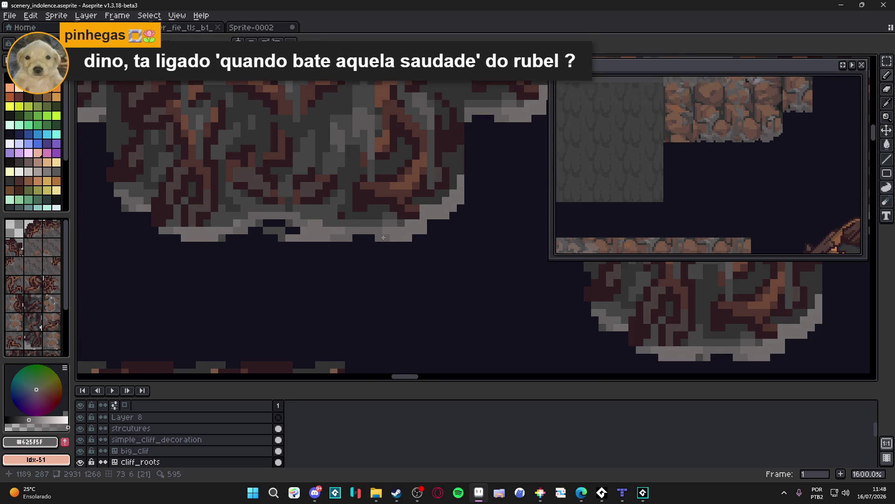
Step: Paint a Pencil stroke along the cliff's right edge and save the file
drag(458, 180, 457, 195)
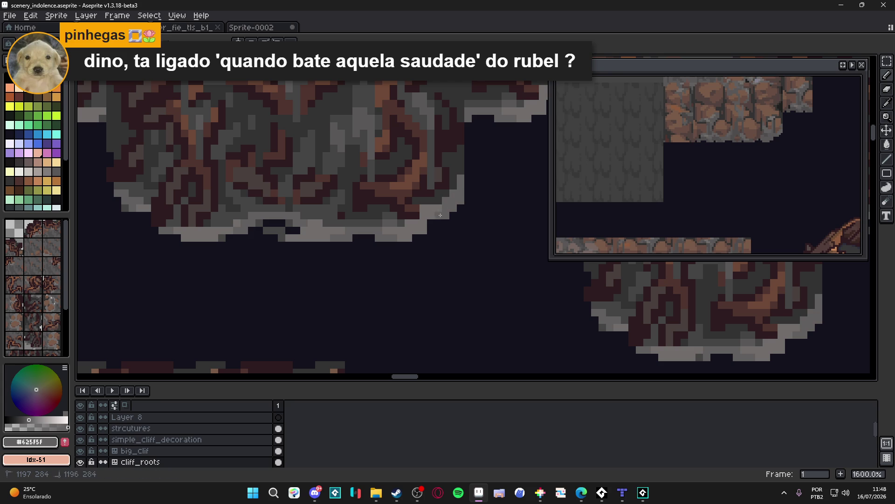
scroll(439, 247, down, 5)
drag(439, 247, 372, 247)
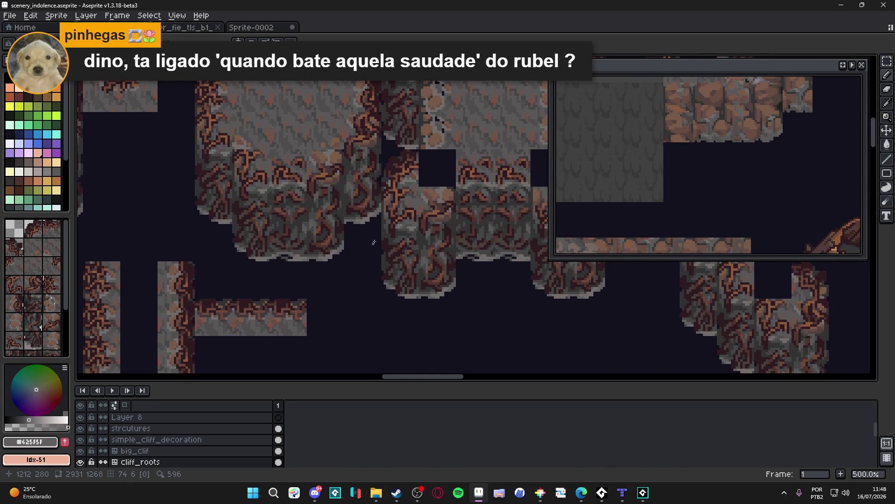
scroll(414, 299, up, 5)
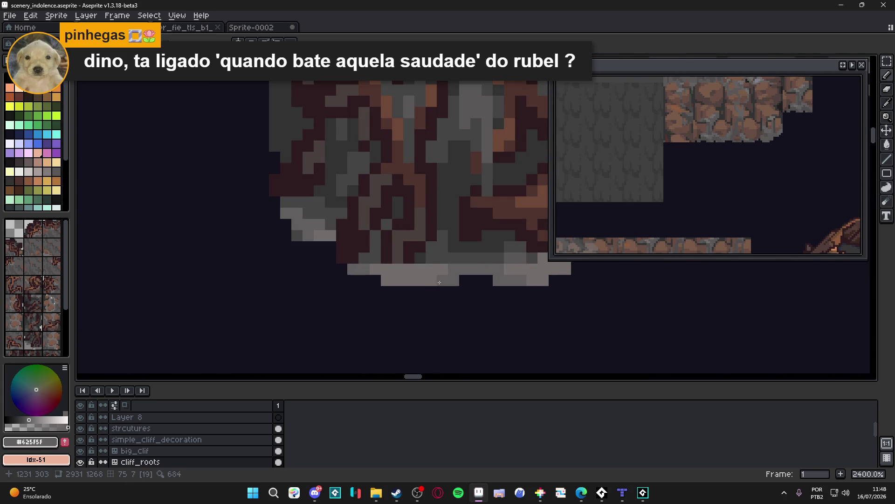
scroll(406, 298, down, 5)
scroll(395, 298, up, 1)
key(ctrl+s)
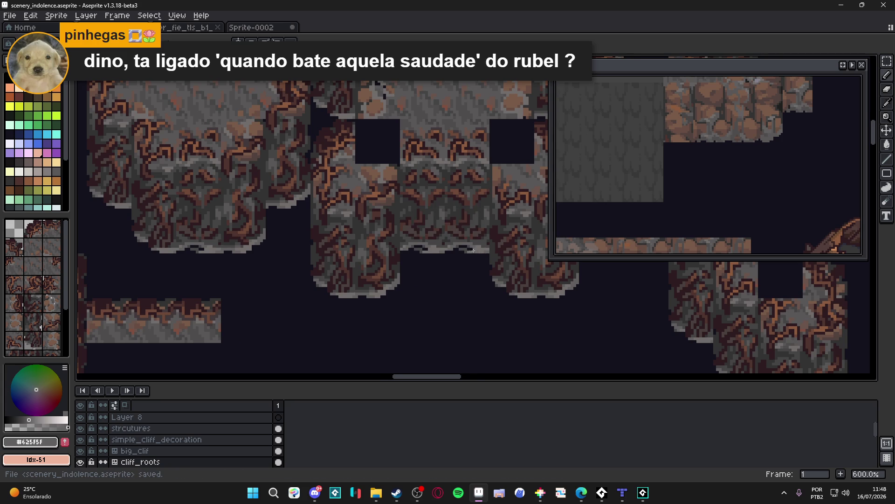
Step: Sample the lighter grey #716d6c from the cliff pixels and save again
scroll(470, 250, down, 2)
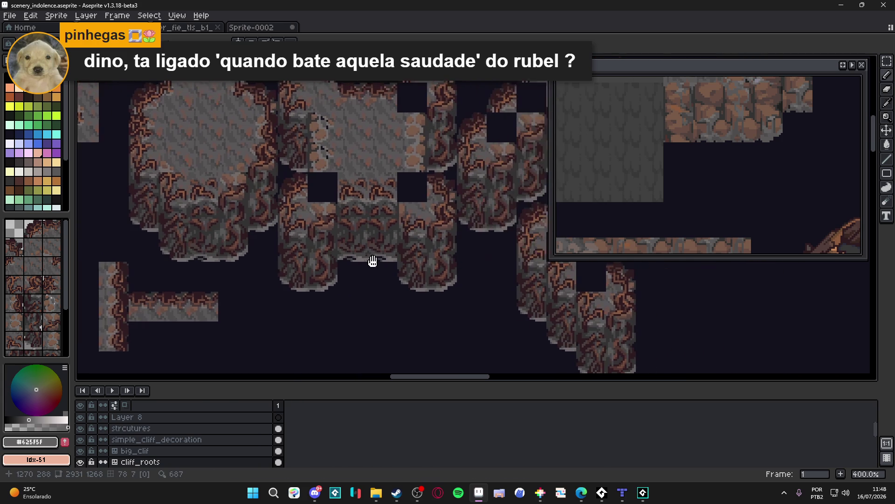
scroll(536, 345, up, 8)
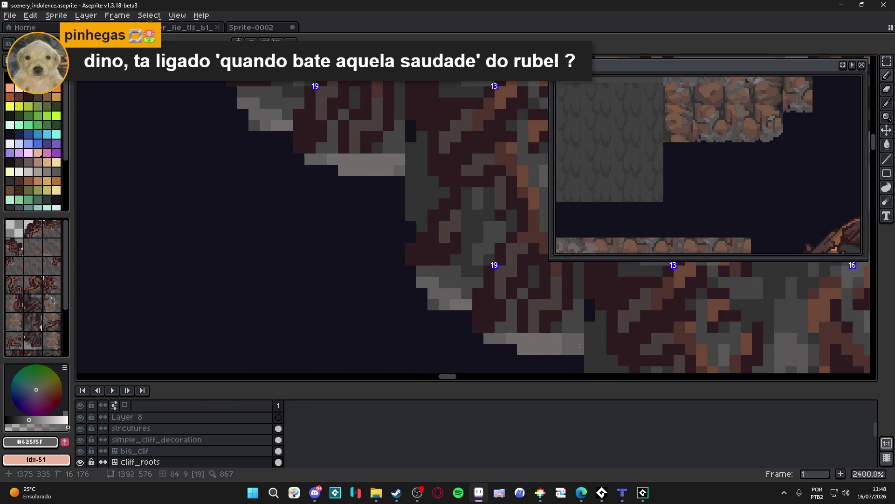
alt+click(544, 345)
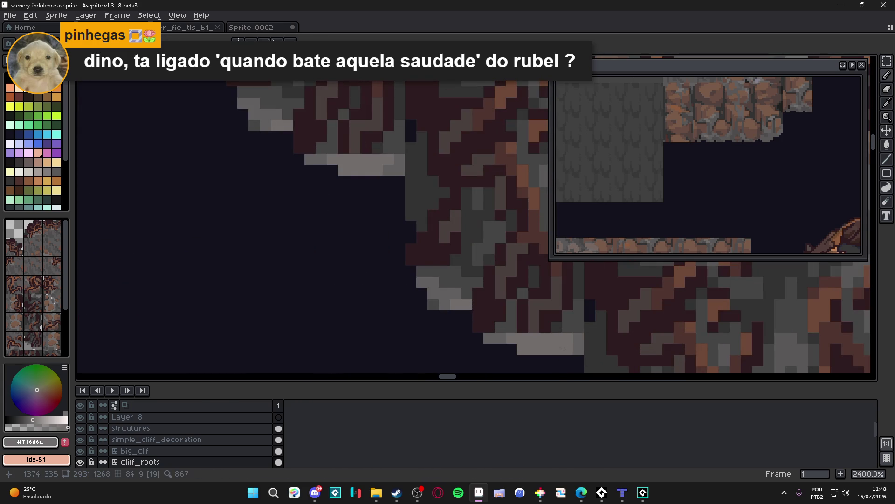
scroll(564, 338, down, 6)
key(ctrl+s)
scroll(523, 304, down, 3)
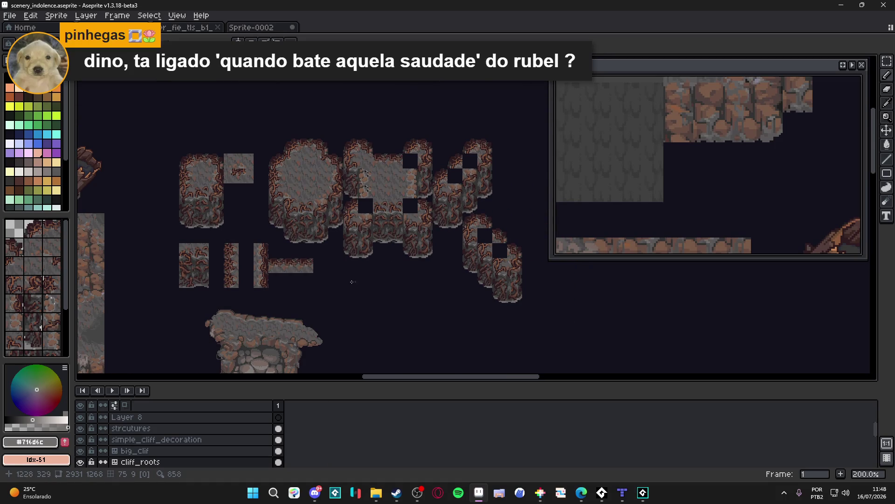
Step: Toggle to the Move tool and back to the Pencil, then save scenery_indolence.aseprite
scroll(415, 261, left, 5)
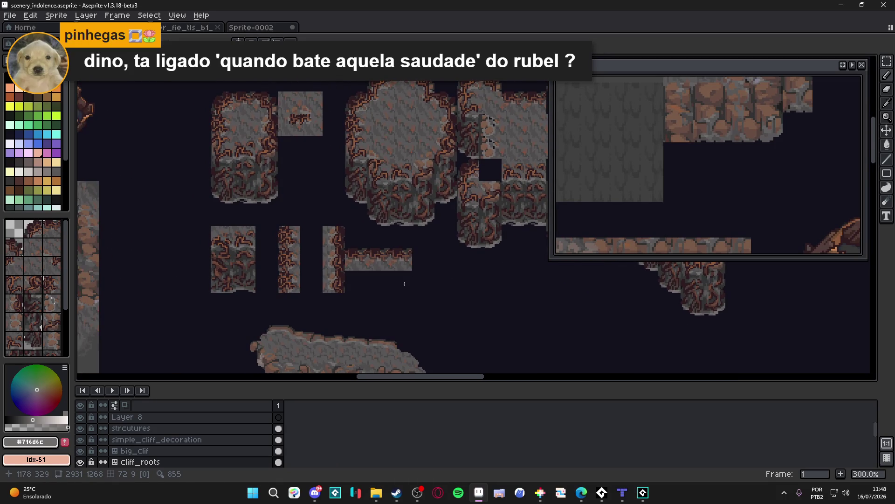
scroll(404, 283, left, 2)
scroll(348, 261, down, 1)
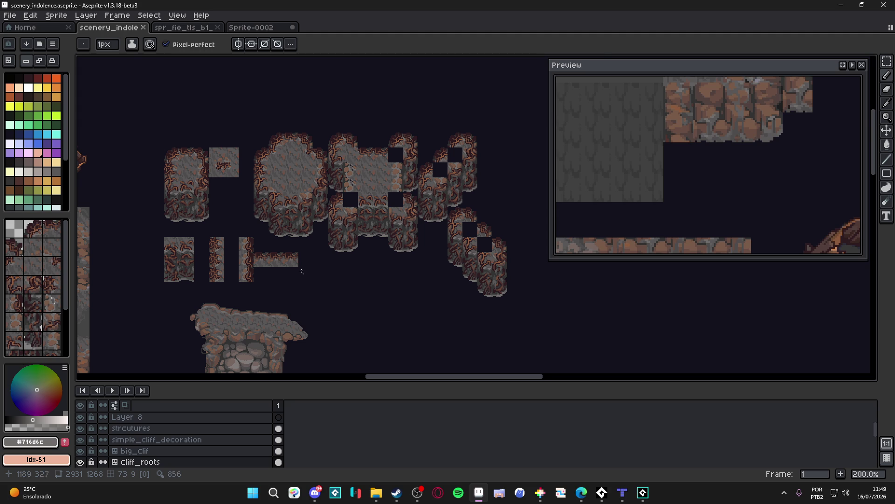
scroll(308, 233, up, 8)
key(v)
scroll(320, 261, down, 4)
key(b)
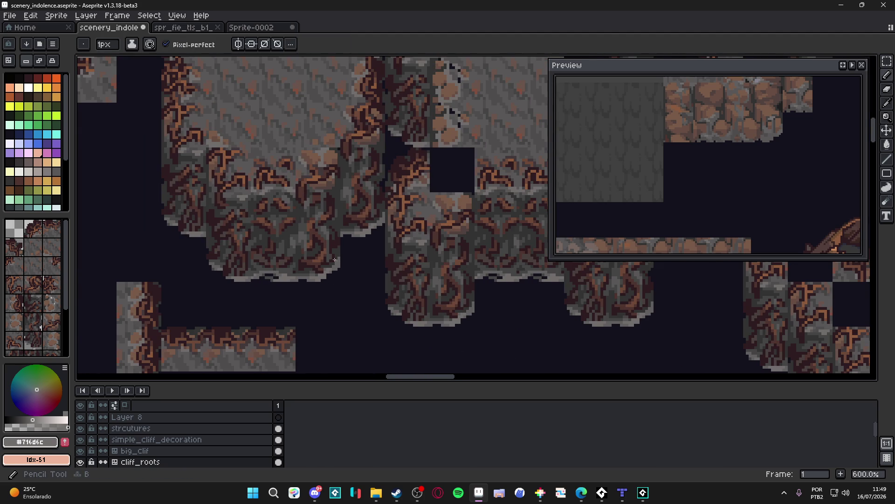
scroll(298, 265, down, 1)
key(ctrl+s)
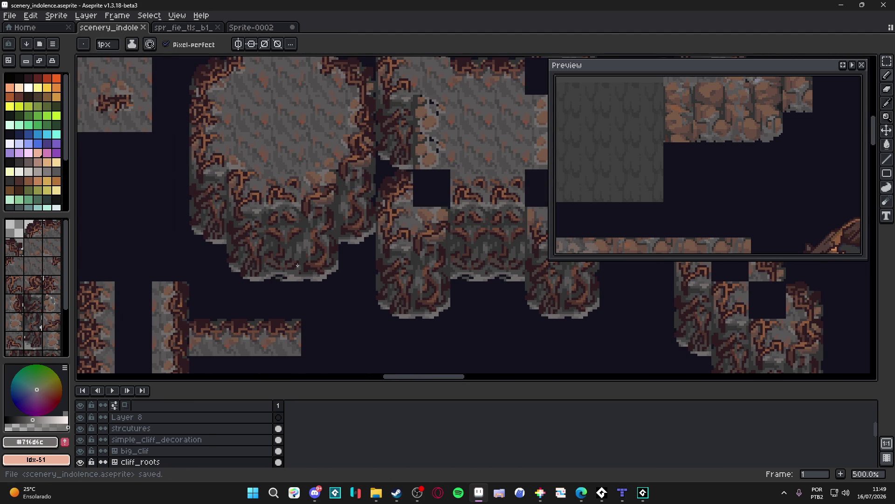
scroll(363, 295, down, 2)
key(ctrl+s)
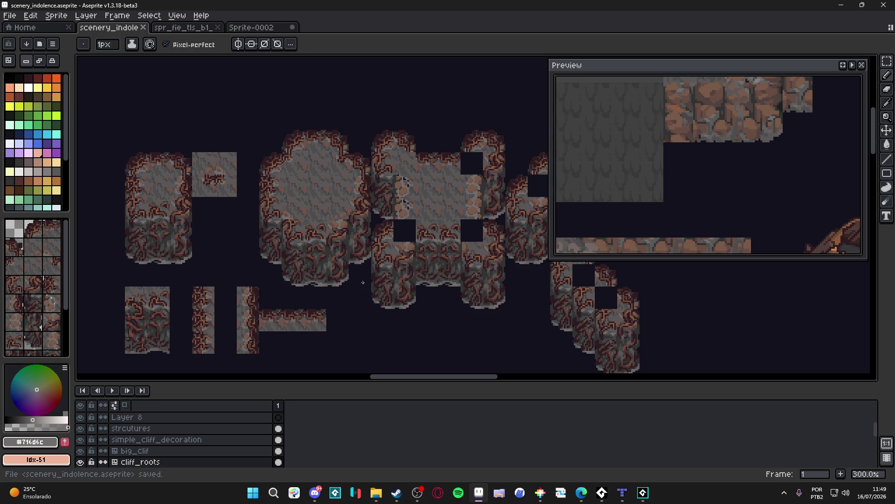
scroll(261, 265, up, 6)
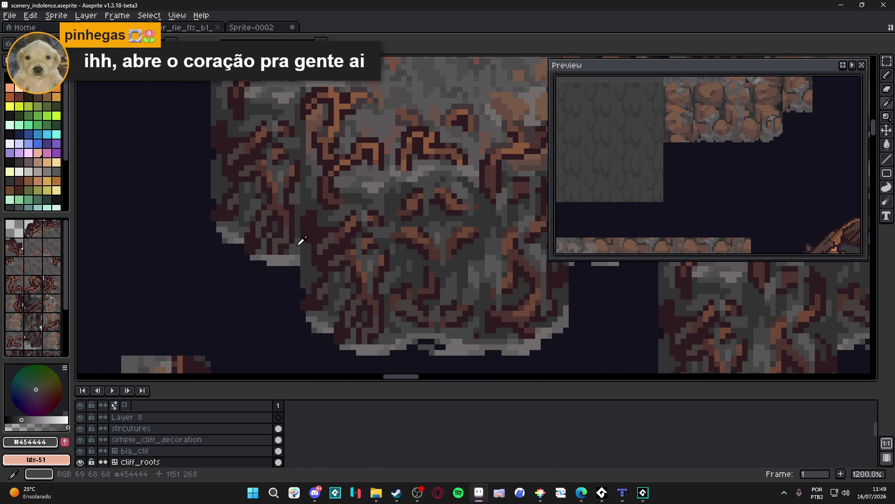
scroll(303, 250, down, 7)
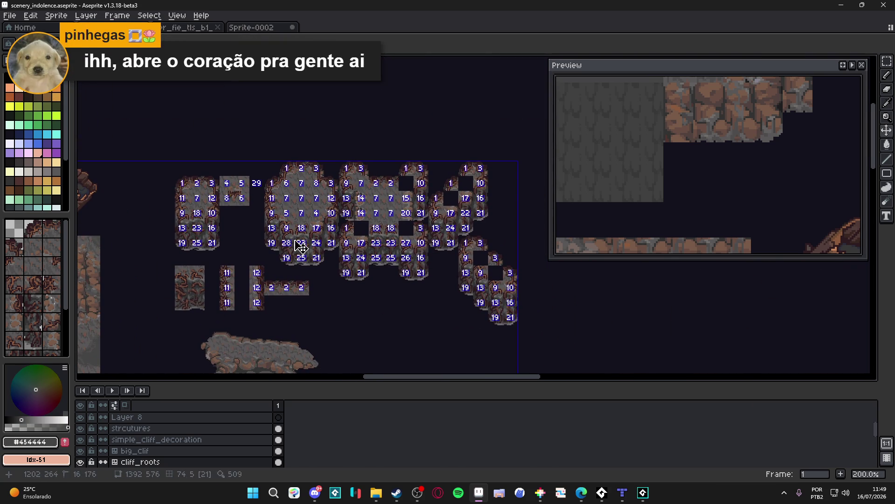
Step: Paint light grey #716d6c pixels on the cliff tile's bottom edge, then select the simple_clif layer
key(ctrl)
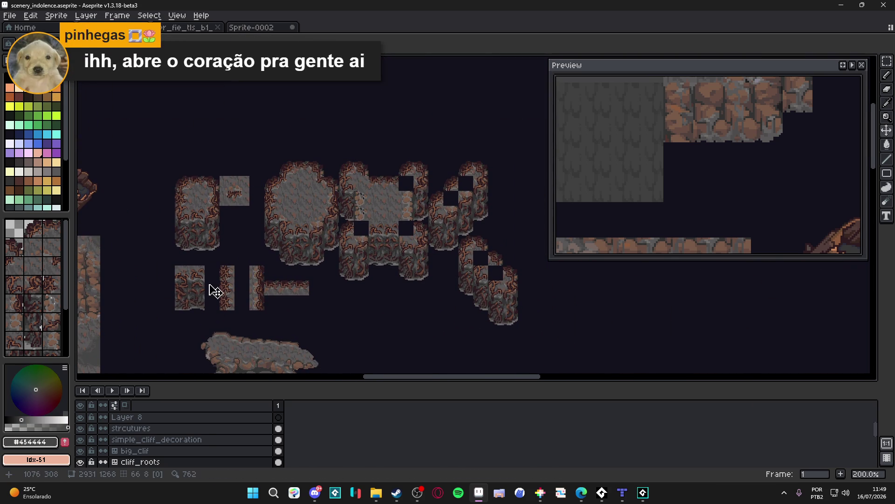
scroll(298, 265, up, 3)
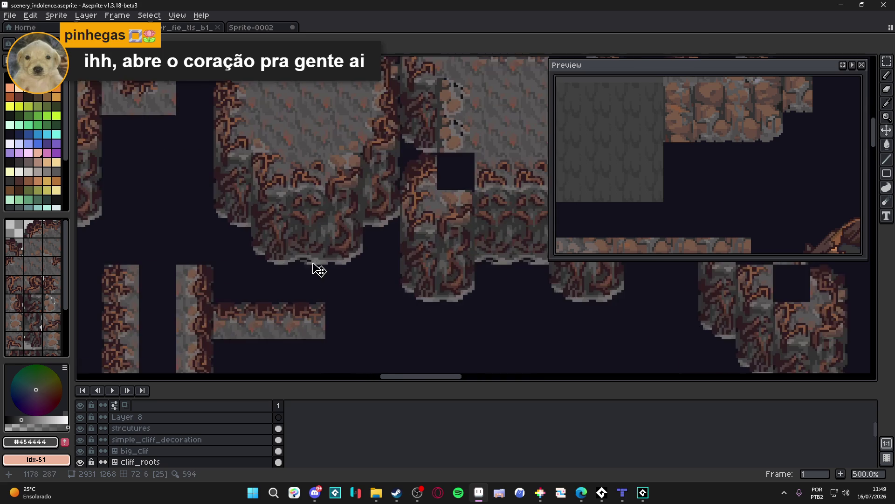
alt+click(284, 258)
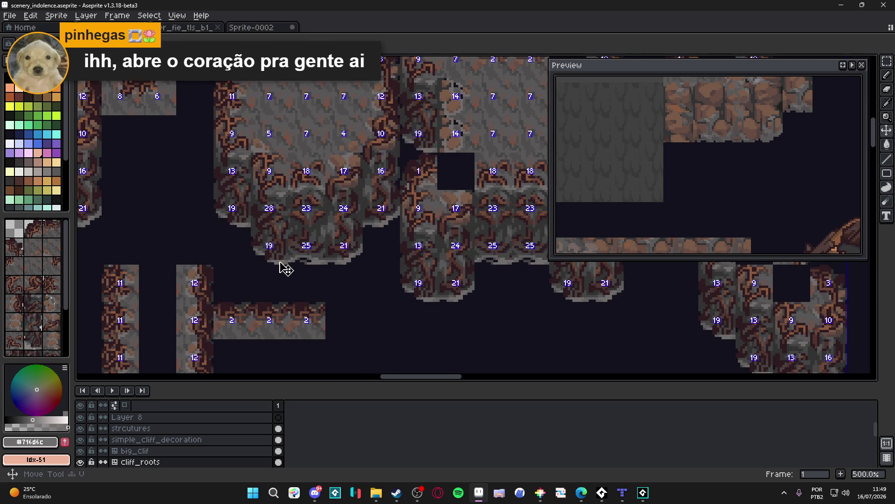
drag(177, 285, 338, 257)
scroll(285, 289, up, 7)
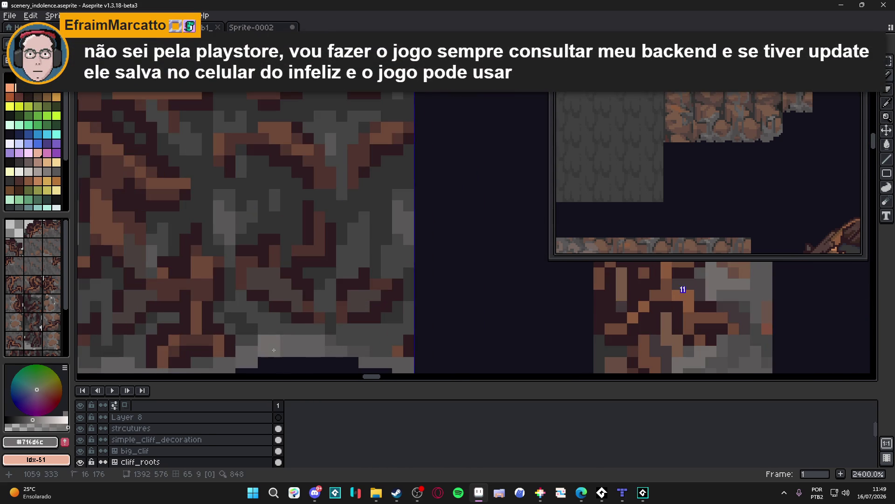
drag(311, 333, 322, 345)
scroll(322, 345, down, 5)
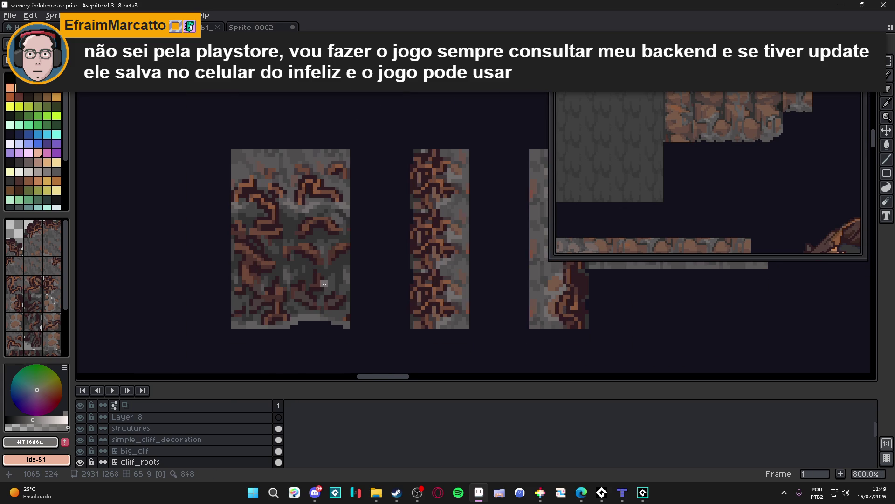
key(alt+Down)
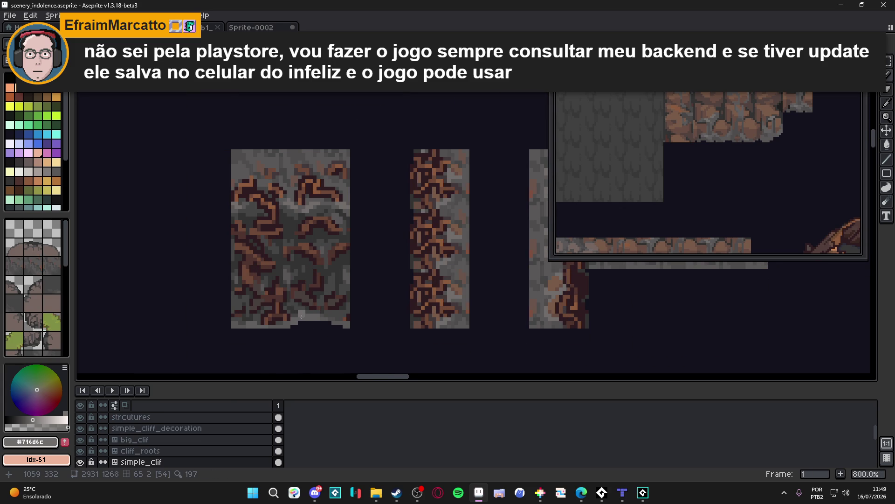
Step: Paint a light-grey rim along the cliff tiles' bottom edge on simple_clif and save
scroll(302, 317, up, 3)
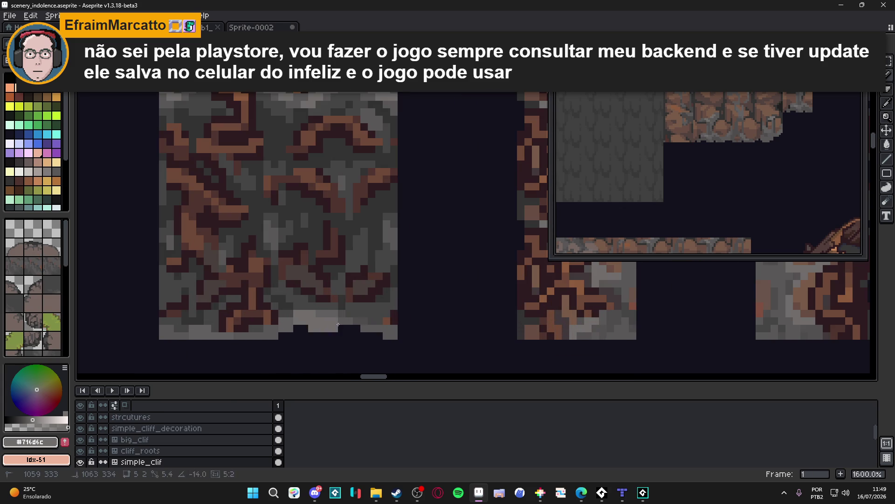
mouse_move(351, 321)
mouse_down()
mouse_move(392, 327)
mouse_move(394, 339)
mouse_up()
drag(298, 326, 164, 336)
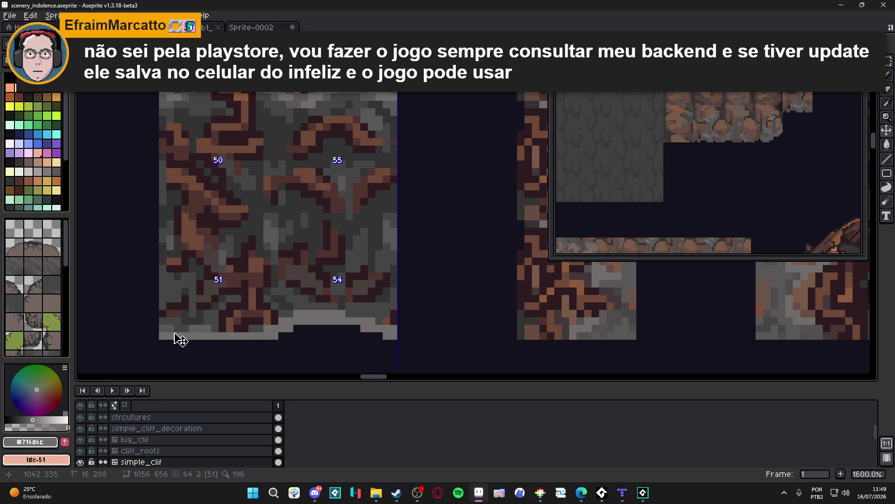
scroll(245, 329, down, 4)
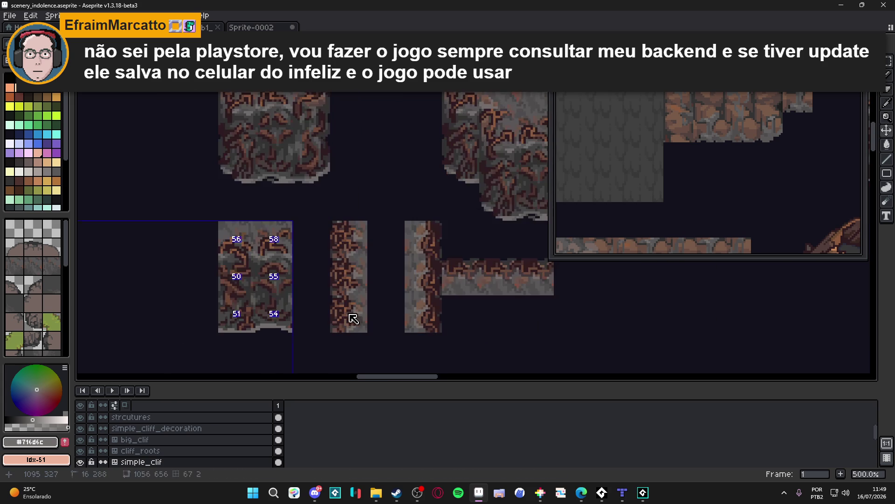
key(ctrl+s)
scroll(480, 230, up, 4)
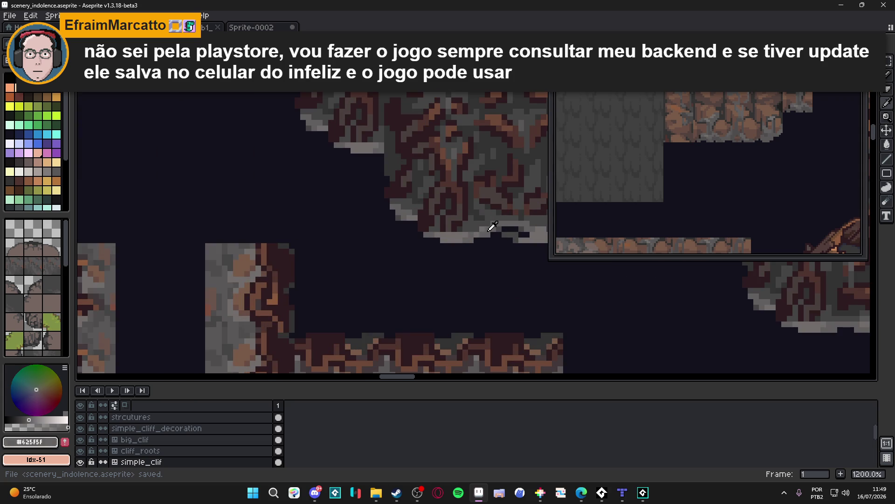
Step: Draw a #625F5F grey line along the platform's bottom edge, save, and select cliff_roots
click(493, 226)
scroll(492, 227, down, 3)
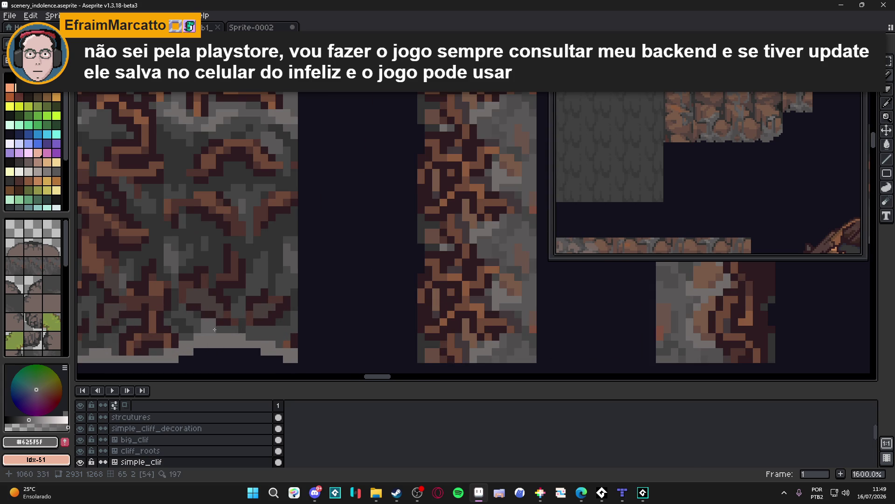
drag(171, 342, 247, 350)
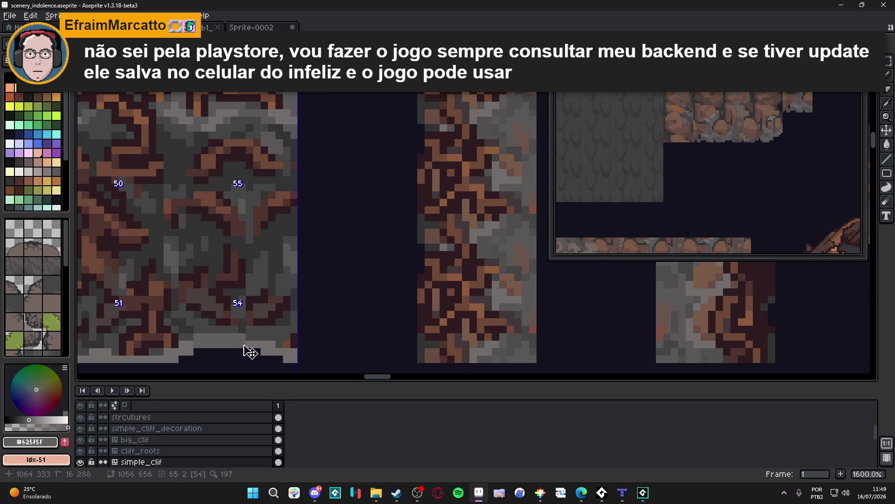
scroll(282, 322, left, 4)
scroll(281, 321, down, 1)
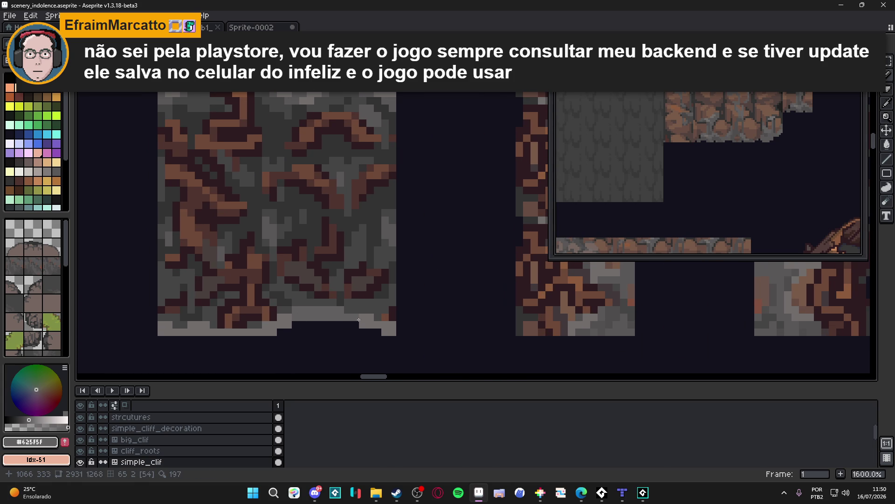
key(Tab)
scroll(399, 339, down, 4)
scroll(398, 339, down, 2)
key(ctrl+s)
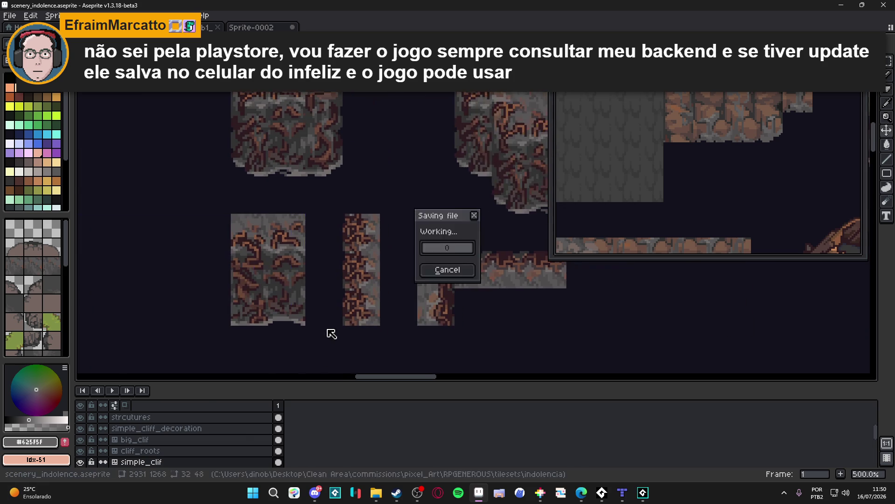
scroll(343, 338, down, 1)
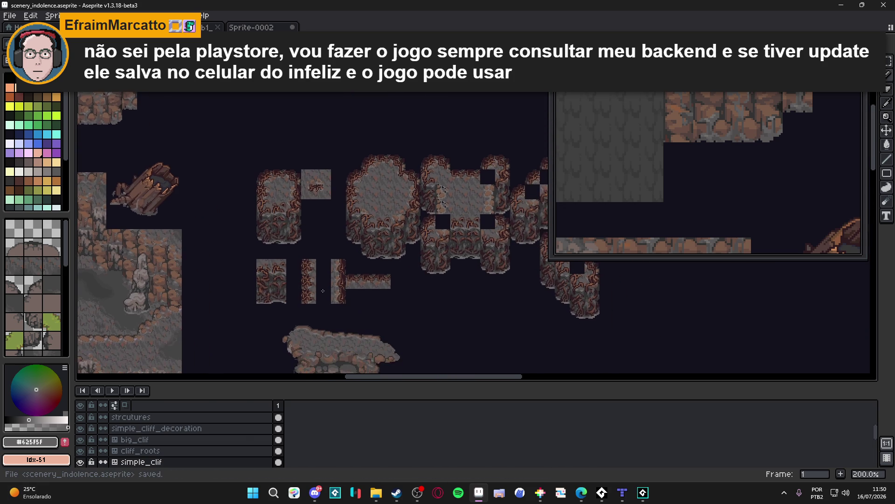
key(alt+Up)
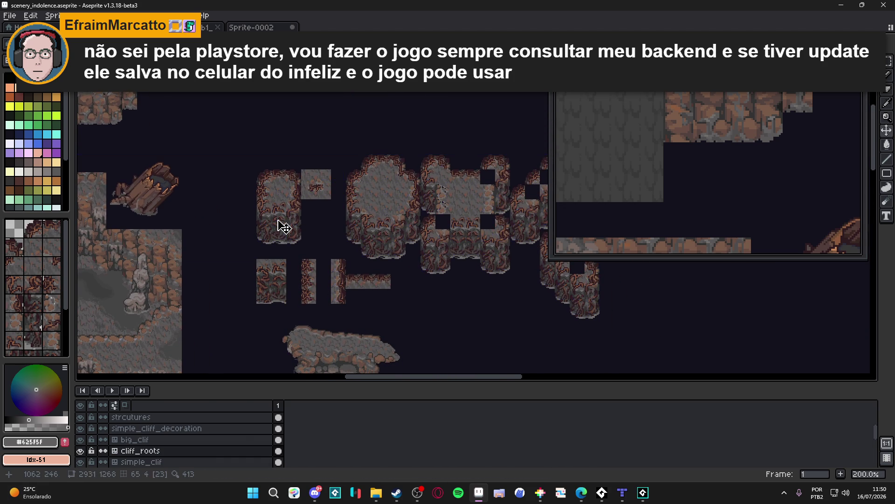
scroll(261, 196, right, 3)
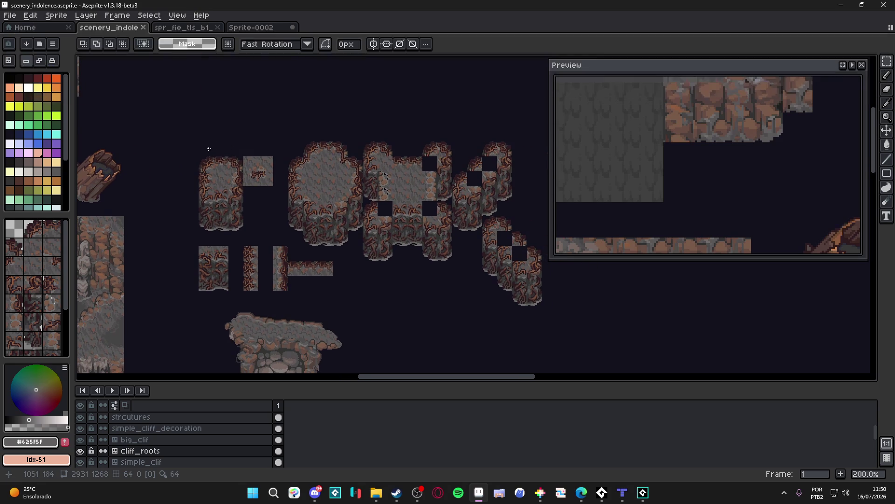
scroll(226, 176, down, 1)
key(ctrl+apostrophe)
key(ctrl+s)
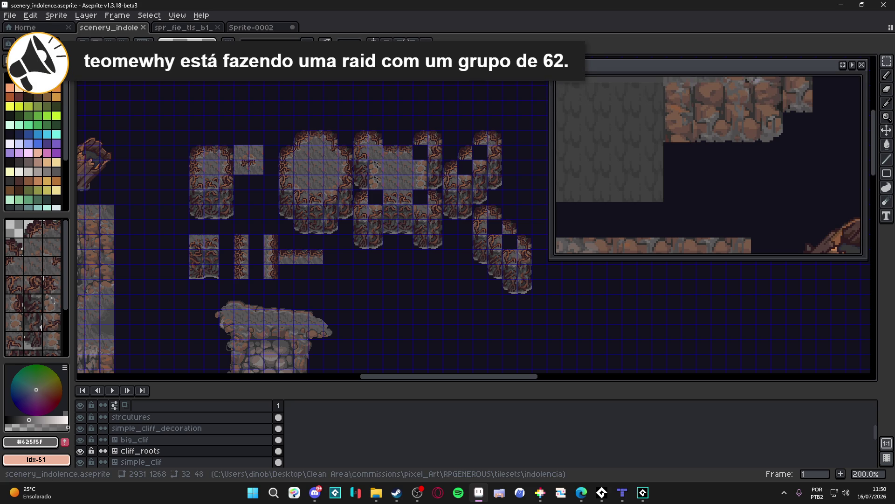
key(alt+Tab)
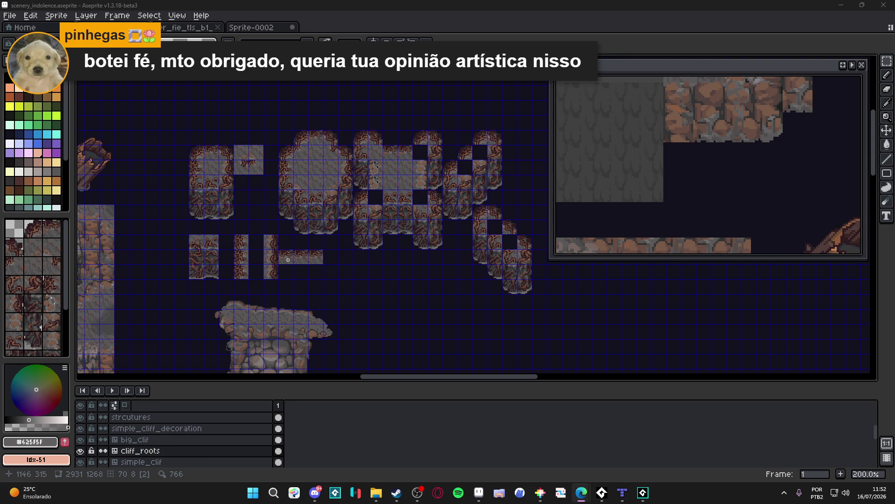
key(ctrl+apostrophe)
key(ctrl+s)
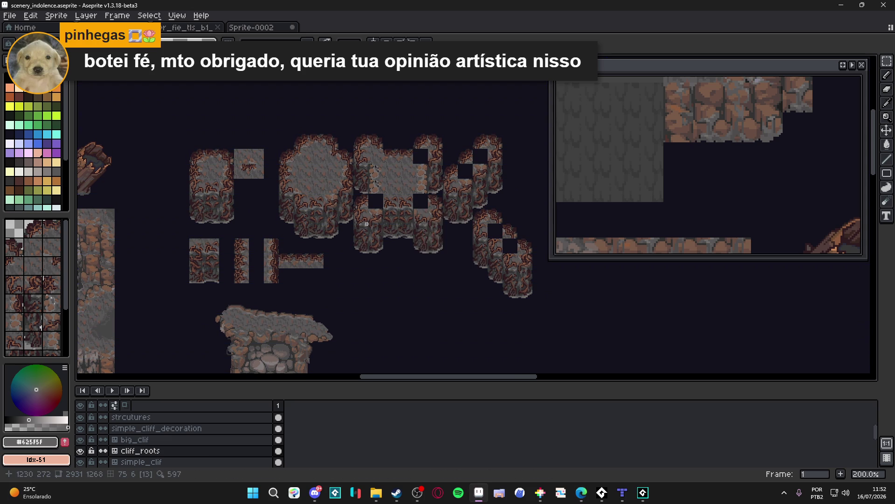
key(ctrl+s)
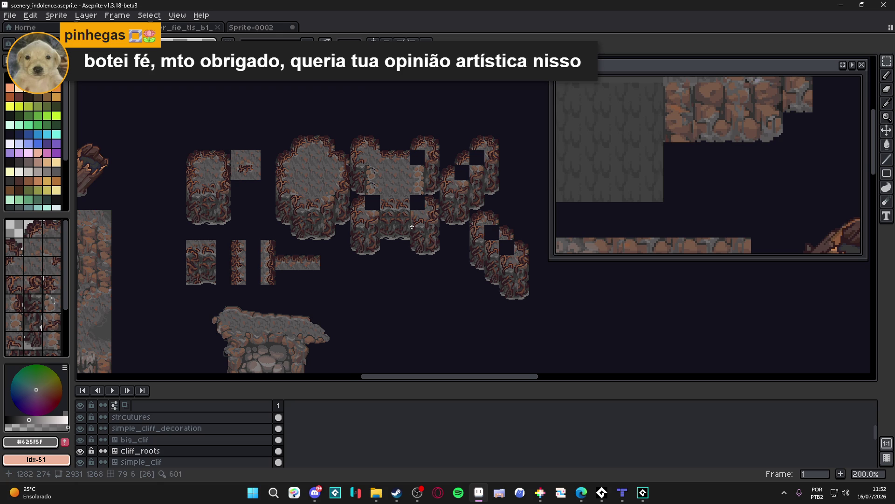
key(ctrl)
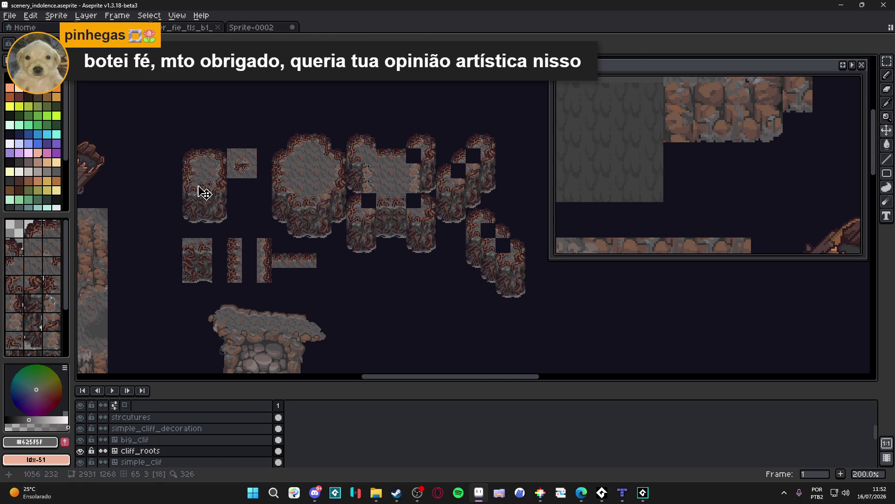
mouse_move(199, 194)
mouse_down()
mouse_move(184, 162)
mouse_move(112, 158)
mouse_move(411, 230)
mouse_move(405, 217)
mouse_up()
Step: With the grid shown, select the upper and lower-right root cliff tiles, then switch to spr_fie_tls_b1_a3.png
key(ctrl+')
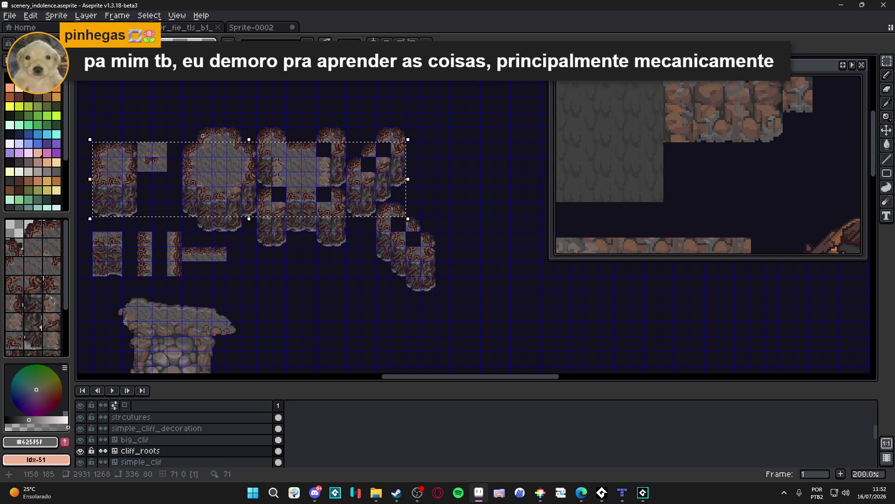
mouse_move(186, 132)
mouse_down()
mouse_move(432, 283)
mouse_move(432, 212)
mouse_move(431, 244)
mouse_up()
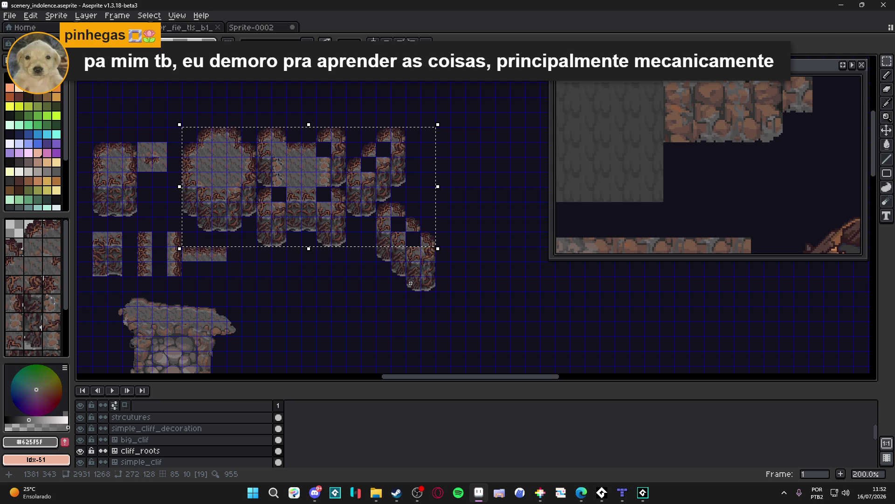
mouse_move(436, 290)
mouse_down()
mouse_move(377, 231)
mouse_move(377, 247)
mouse_up()
key(ctrl+Tab)
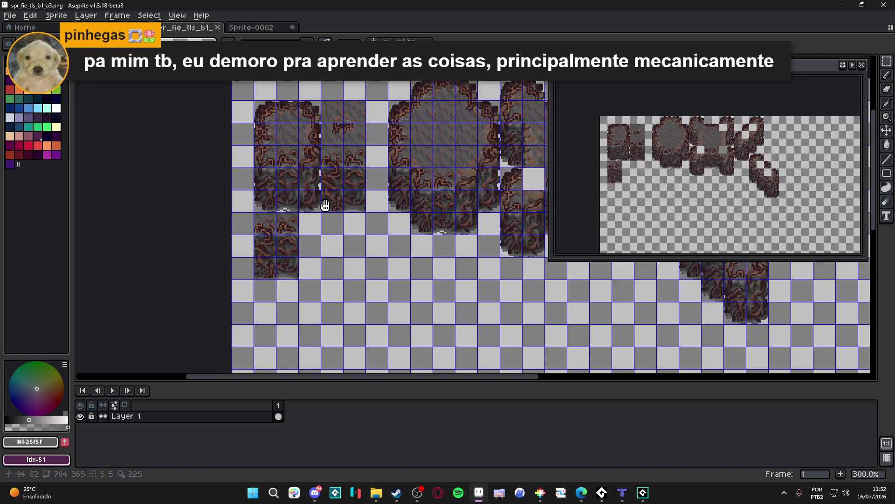
Step: Cut the right-hand tiles on the sheet and shift them left as a floating block
drag(325, 206, 250, 220)
scroll(250, 220, down, 1)
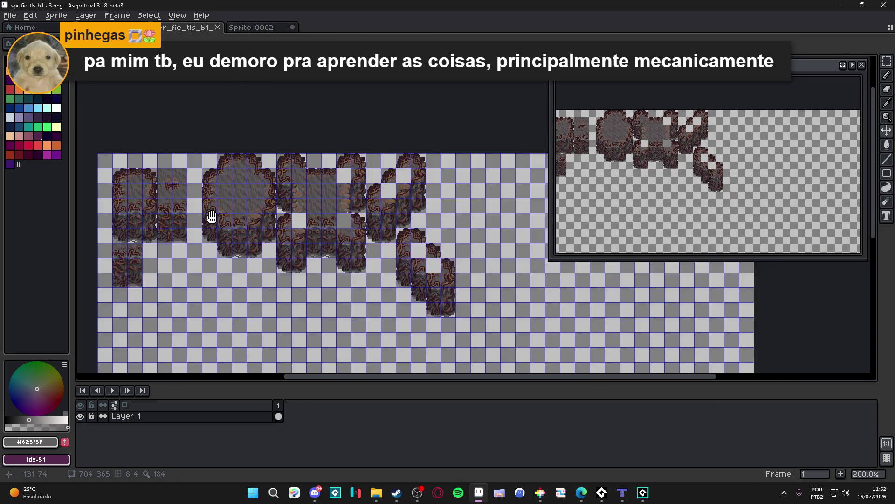
mouse_move(177, 128)
mouse_down()
mouse_move(246, 260)
mouse_move(426, 294)
mouse_up()
key(Delete)
key(ctrl+v)
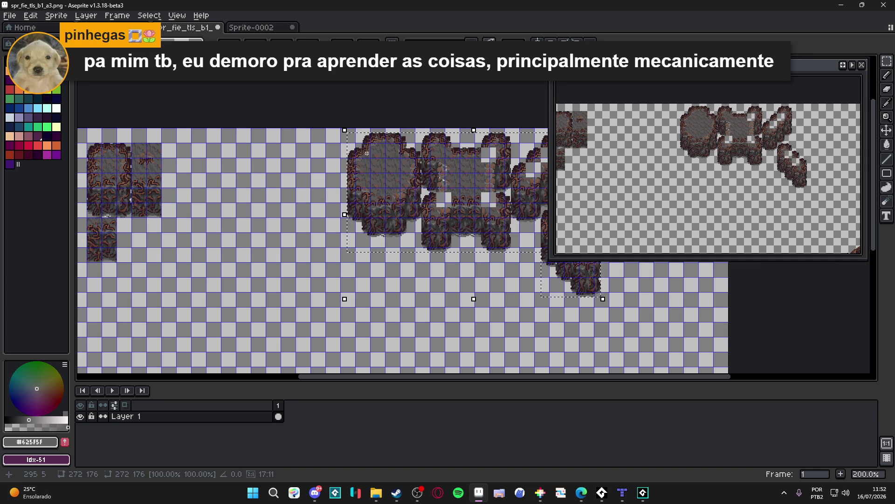
drag(400, 154, 367, 153)
key(shift+Left)
key(shift+Left)
key(shift+Left)
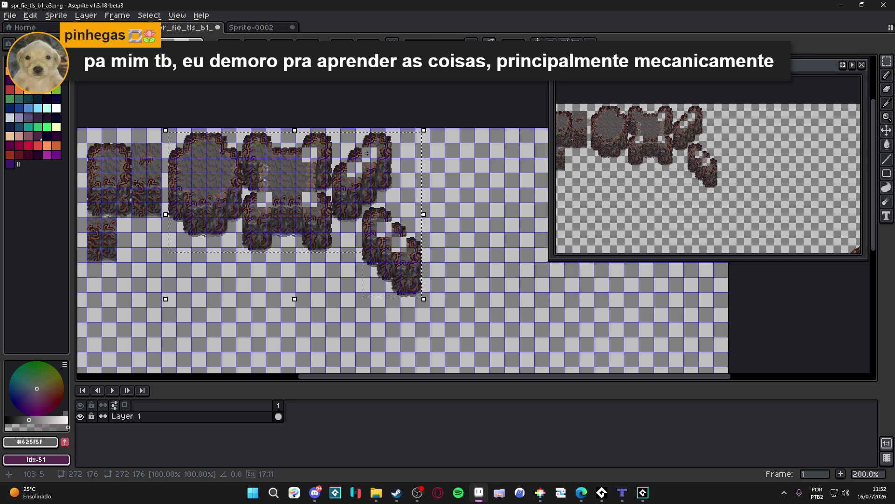
Step: Fine-tune the shifted tiles' position and drop them in place
scroll(236, 166, up, 3)
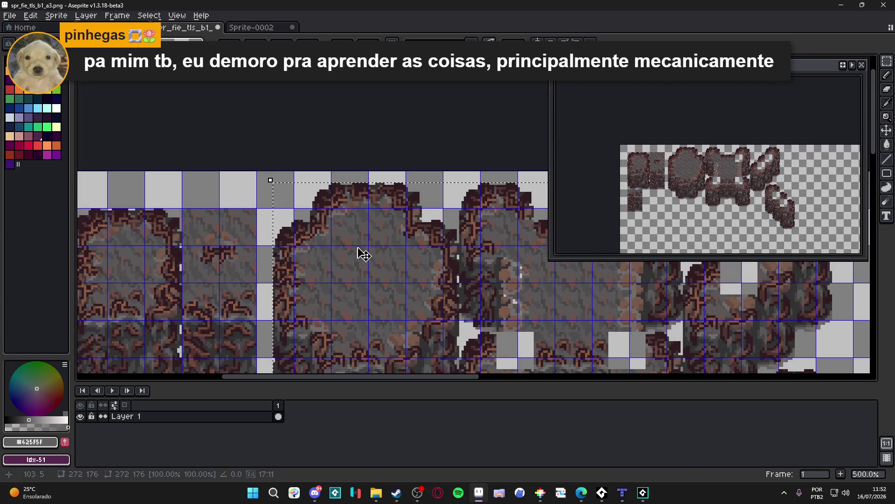
drag(372, 243, 379, 240)
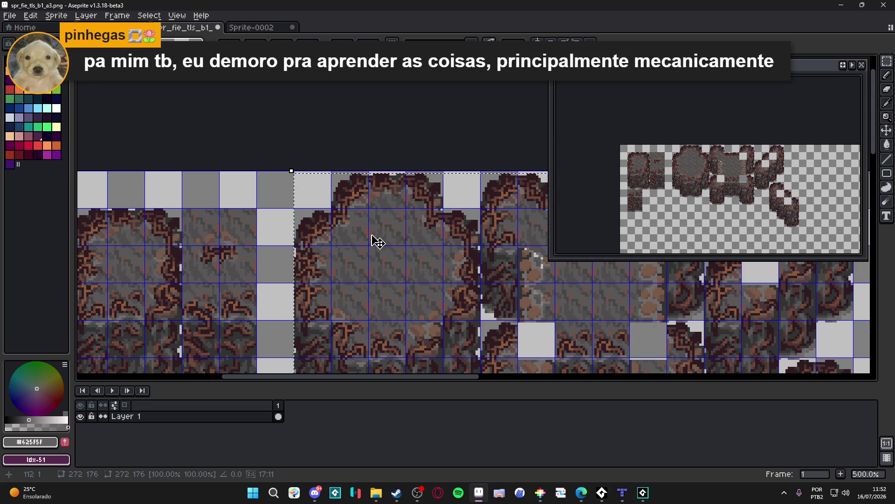
scroll(373, 237, up, 2)
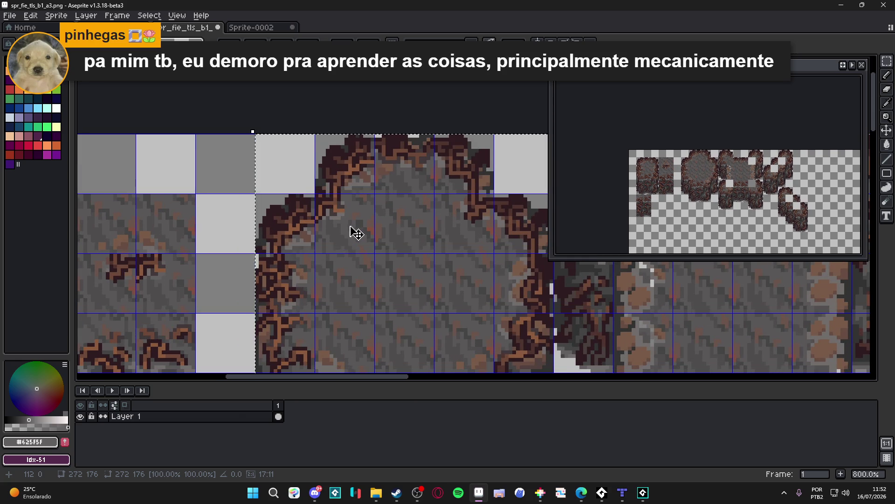
scroll(359, 238, down, 5)
scroll(369, 257, down, 1)
scroll(371, 259, up, 2)
click(246, 175)
Step: In scenery_indolence, select the 2x3 root-covered tile block on the simple_clif layer
key(ctrl+Tab)
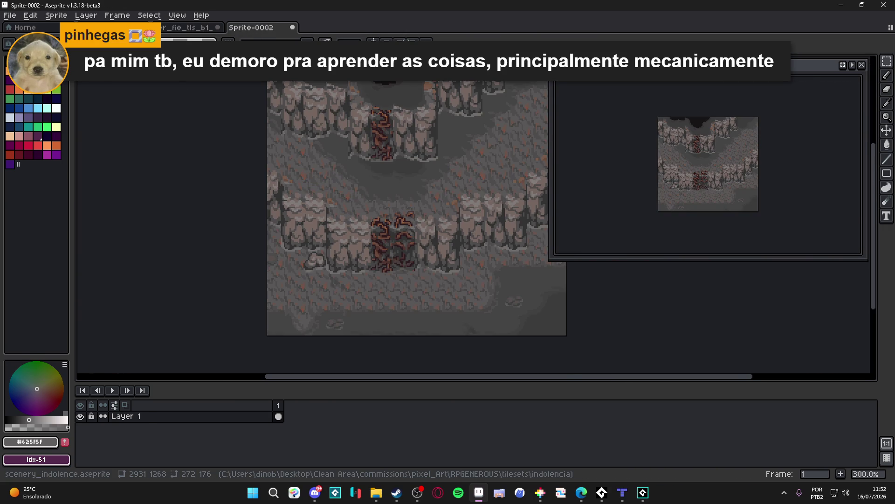
key(ctrl+Tab)
scroll(250, 270, up, 2)
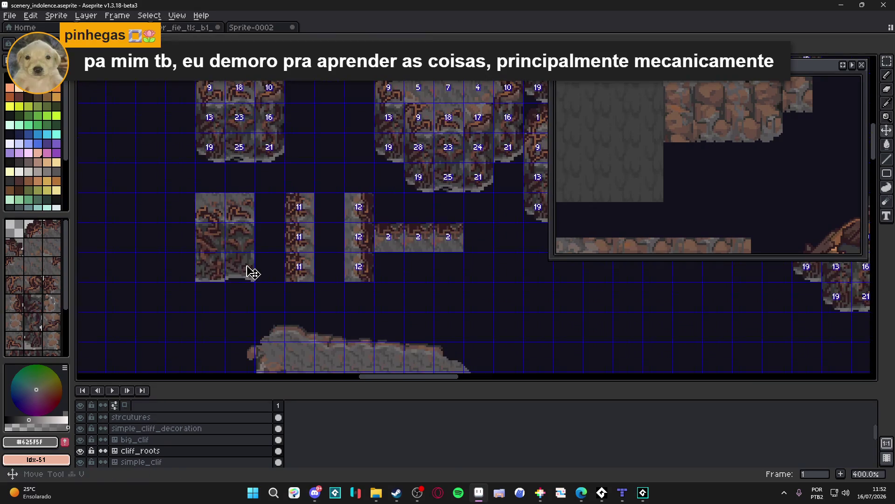
ctrl+click(252, 272)
key(w)
click(208, 210)
key(ctrl+Tab)
Step: Move the 2x3 tile block on the spr_fie_tls_b1_a3.png sheet up-left into place
key(alt+Tab)
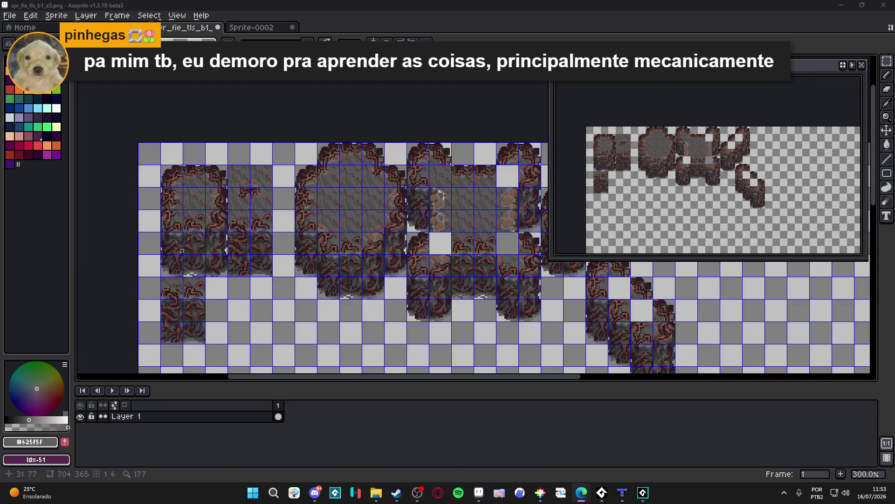
scroll(199, 327, up, 1)
scroll(199, 327, up, 1)
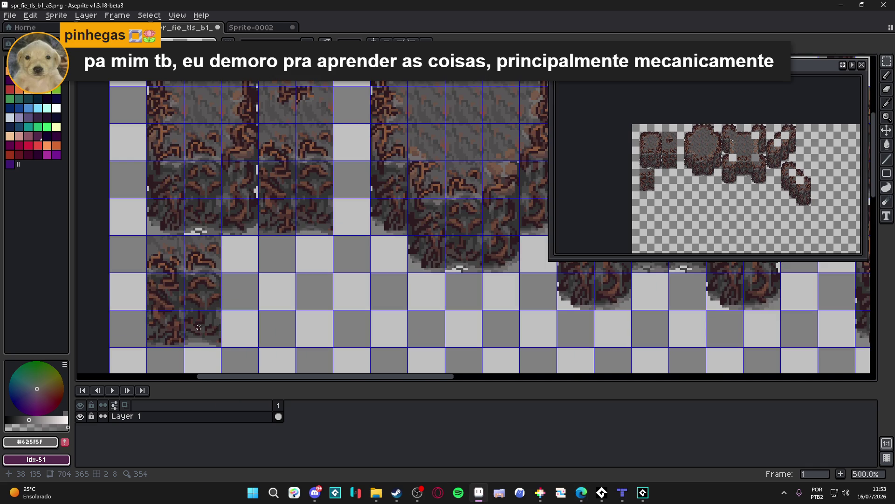
key(m)
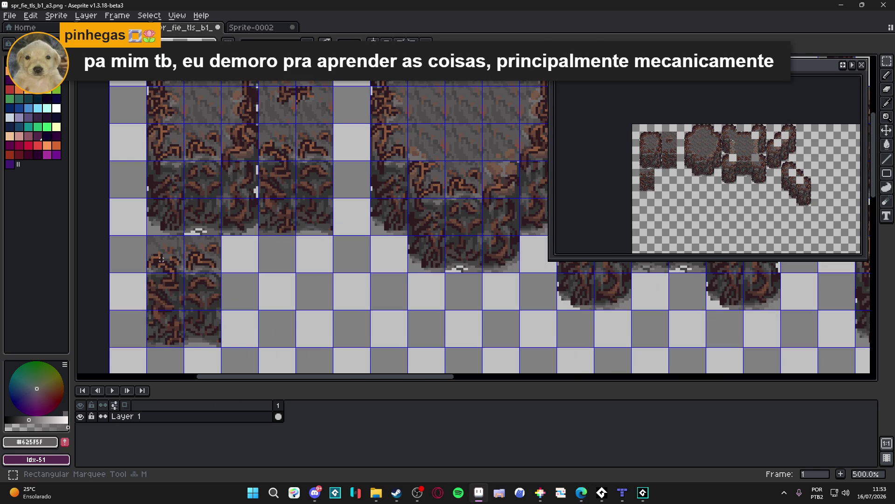
mouse_move(148, 235)
mouse_down()
mouse_move(182, 310)
mouse_move(221, 347)
mouse_up()
key(ctrl+x)
key(ctrl+v)
mouse_move(473, 214)
mouse_down()
mouse_move(436, 214)
mouse_move(197, 270)
mouse_move(144, 220)
mouse_up()
scroll(198, 270, up, 4)
key(Return)
Step: Bring the Tiled room map back to the front
scroll(145, 219, down, 5)
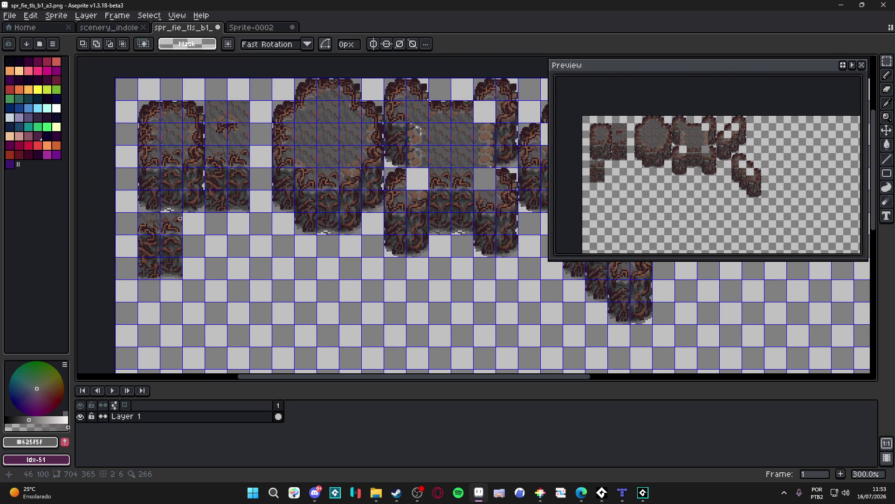
scroll(219, 219, down, 1)
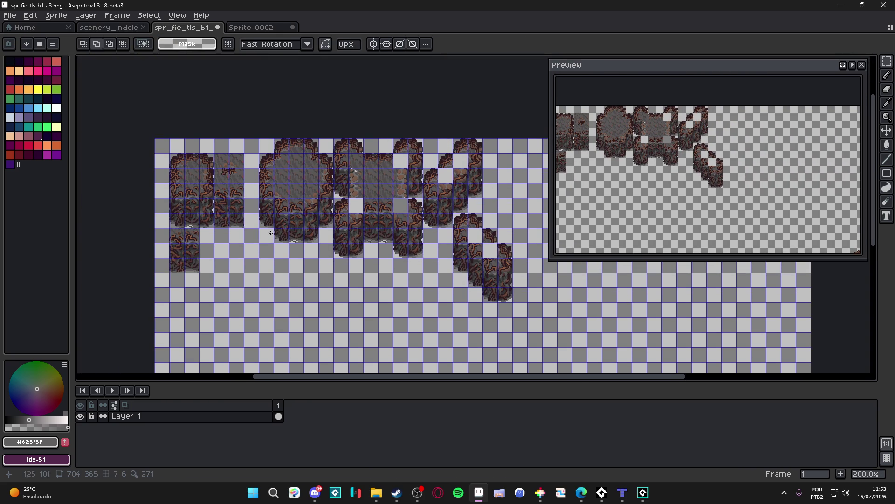
click(622, 492)
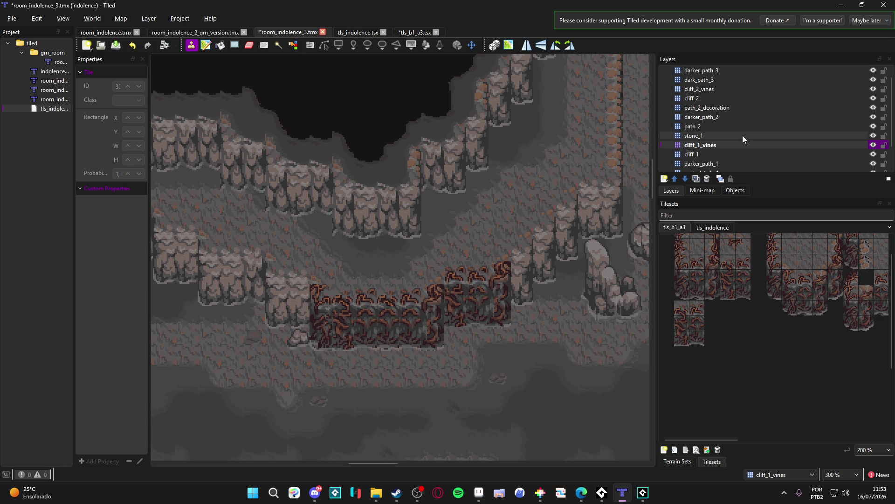
Step: On the cliff_2_vines layer, stamp three-tile root columns across the upper cliff face
click(721, 89)
scroll(715, 320, up, 1)
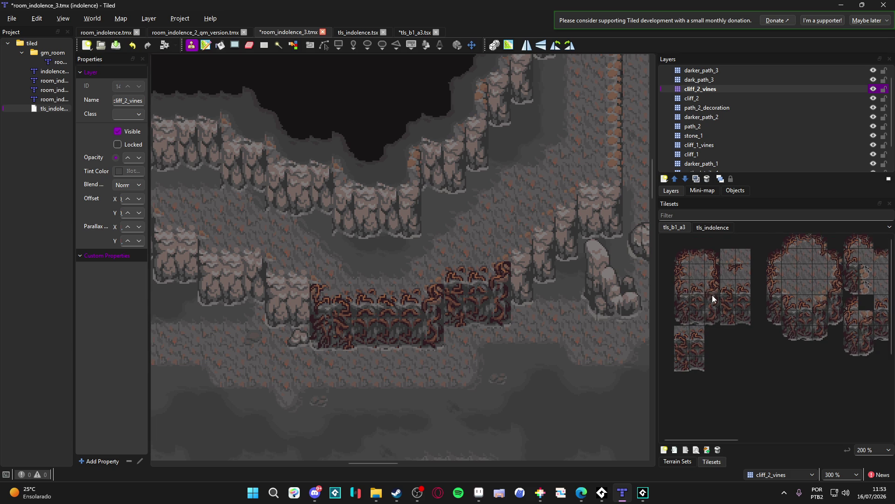
drag(700, 289, 699, 319)
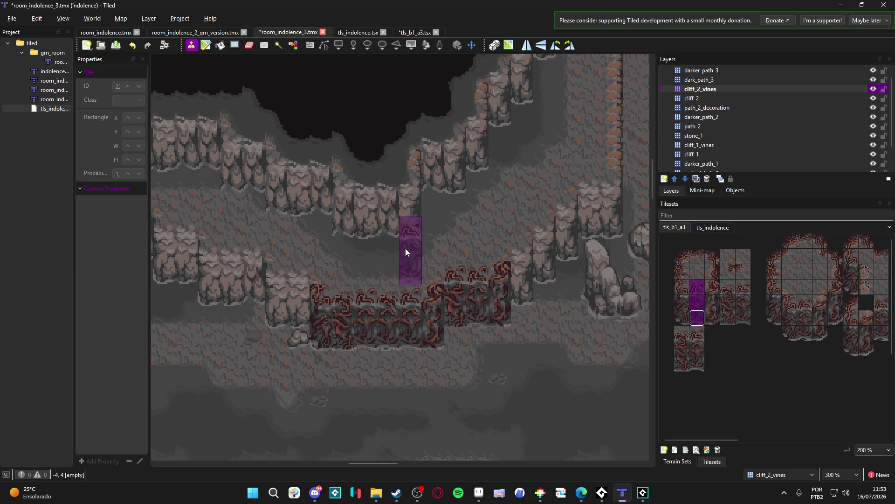
drag(387, 217, 370, 211)
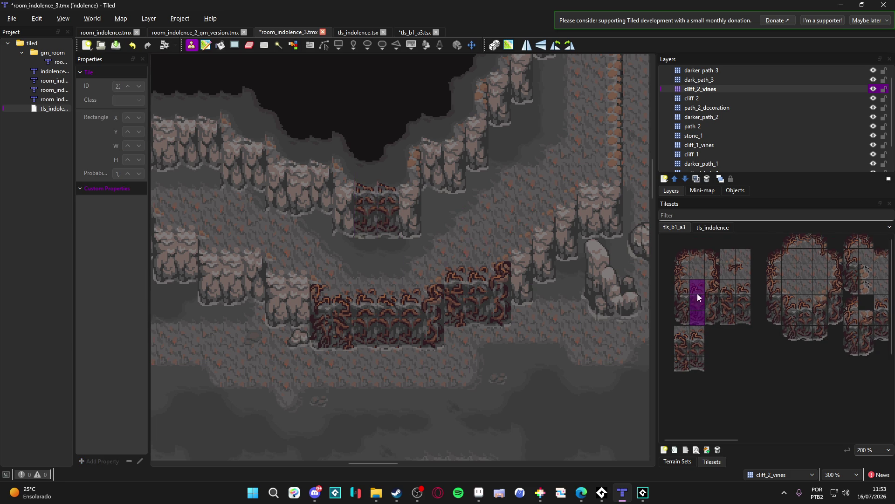
drag(716, 311, 713, 319)
click(401, 210)
drag(675, 287, 682, 320)
click(347, 201)
Step: Clear one tile beside the cliff and add a single root tile to the cliff top
click(666, 271)
click(320, 184)
click(788, 287)
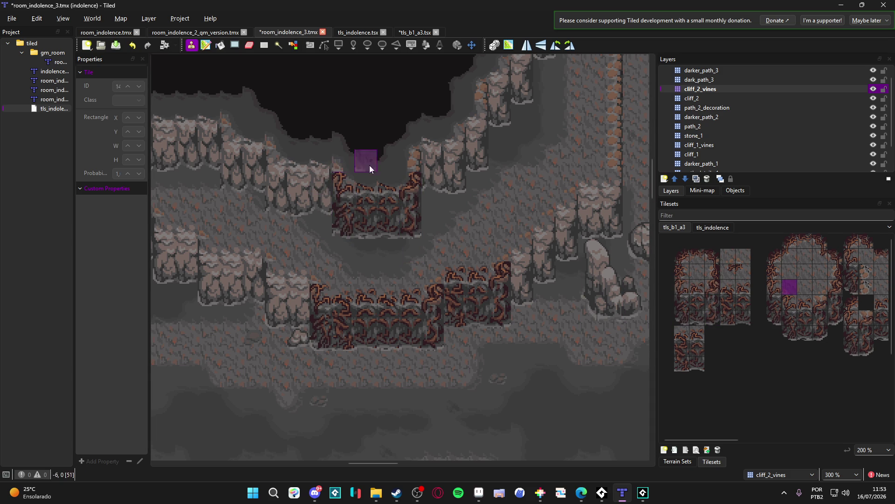
click(836, 272)
click(407, 166)
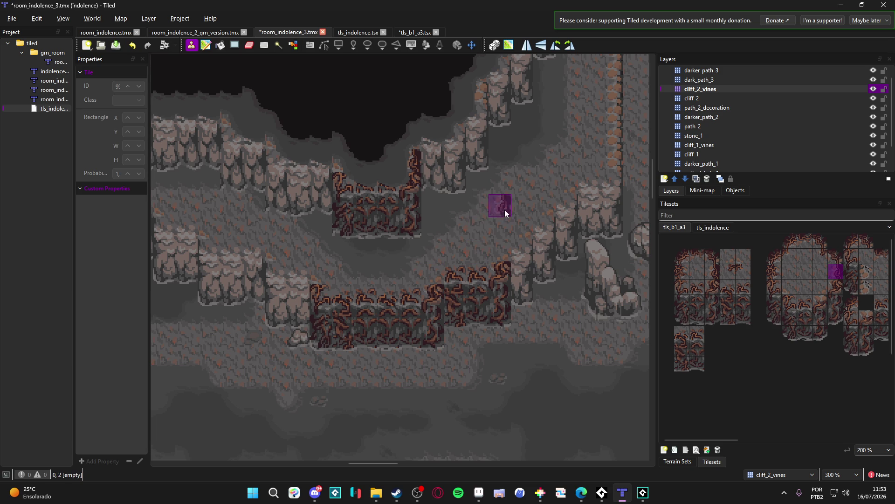
Step: Stamp a root column onto the right-hand cliff face
scroll(419, 220, up, 1)
scroll(420, 219, right, 1)
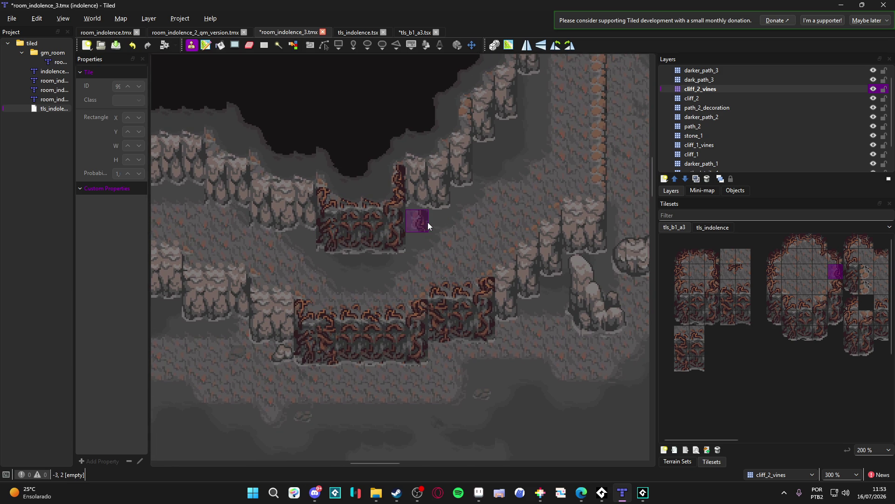
scroll(424, 222, right, 2)
scroll(423, 222, up, 1)
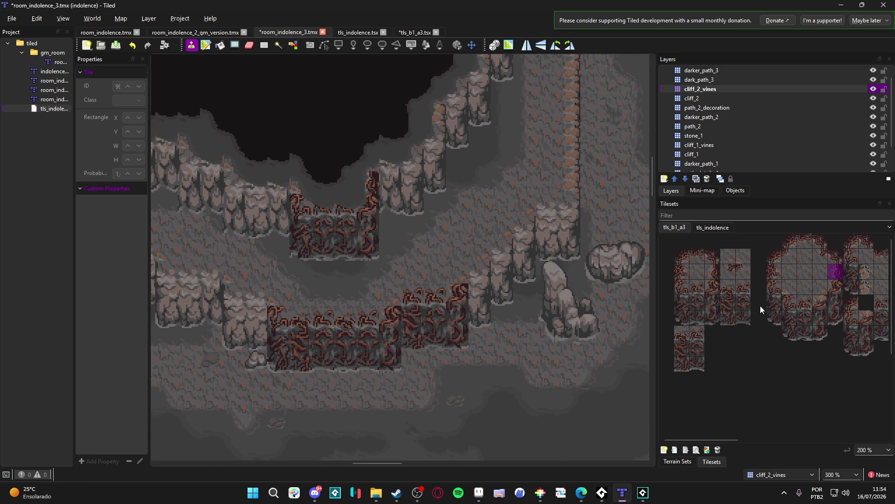
drag(710, 317, 712, 285)
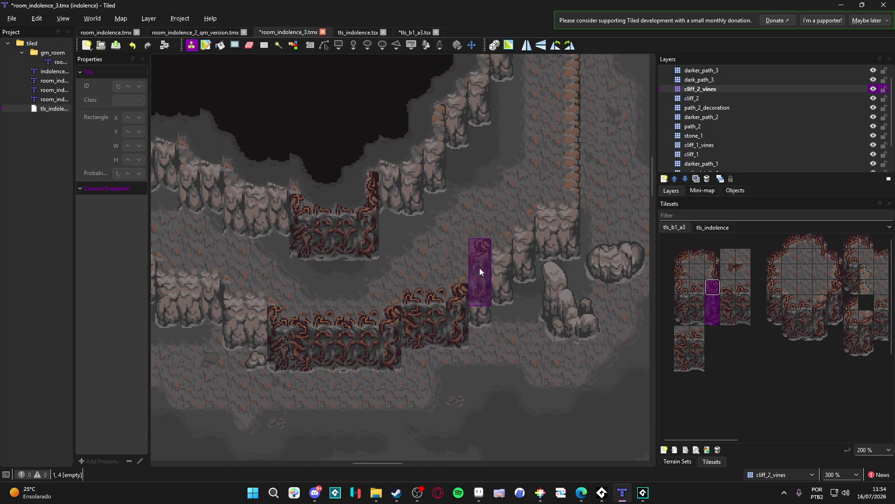
click(481, 302)
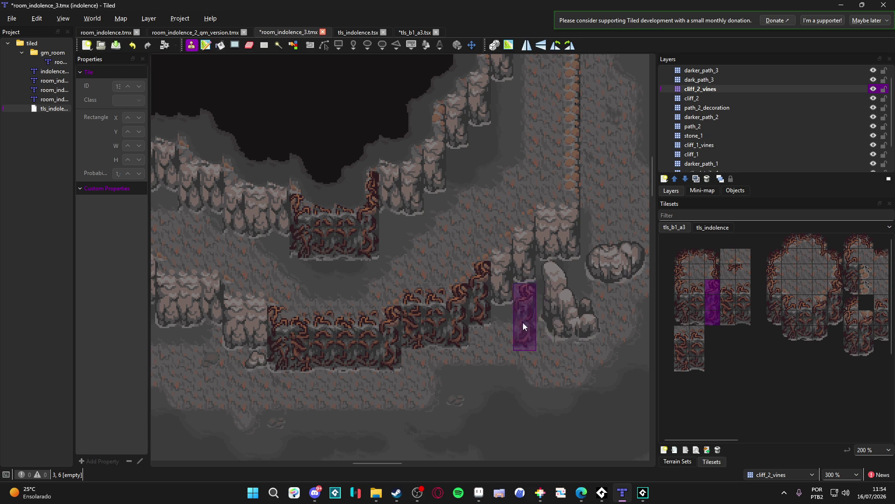
Step: Stamp two root columns along the lower cliff
scroll(443, 242, left, 5)
scroll(443, 242, up, 2)
drag(684, 315, 682, 283)
click(297, 327)
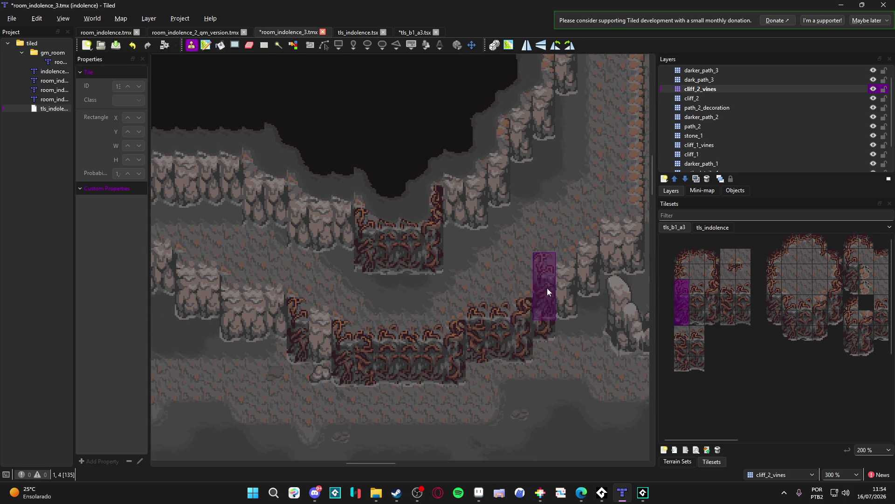
drag(703, 314, 698, 282)
click(317, 319)
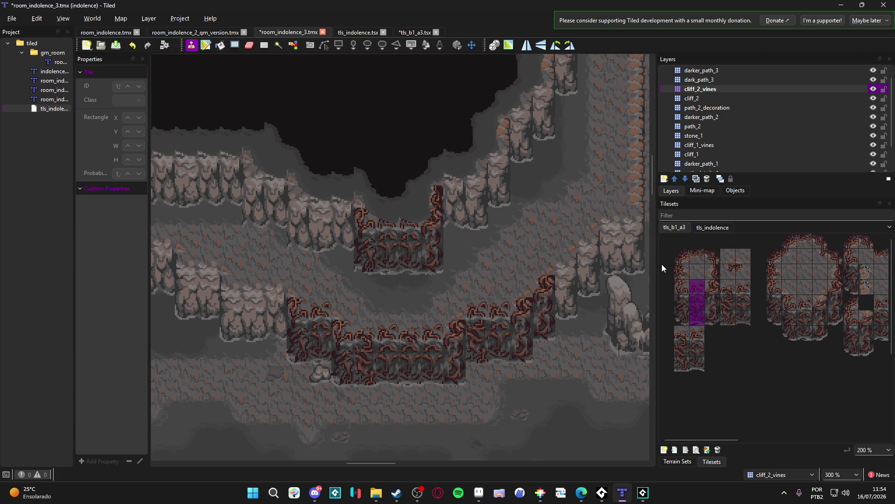
ctrl+scroll(511, 272, down, 1)
ctrl+scroll(559, 285, up, 1)
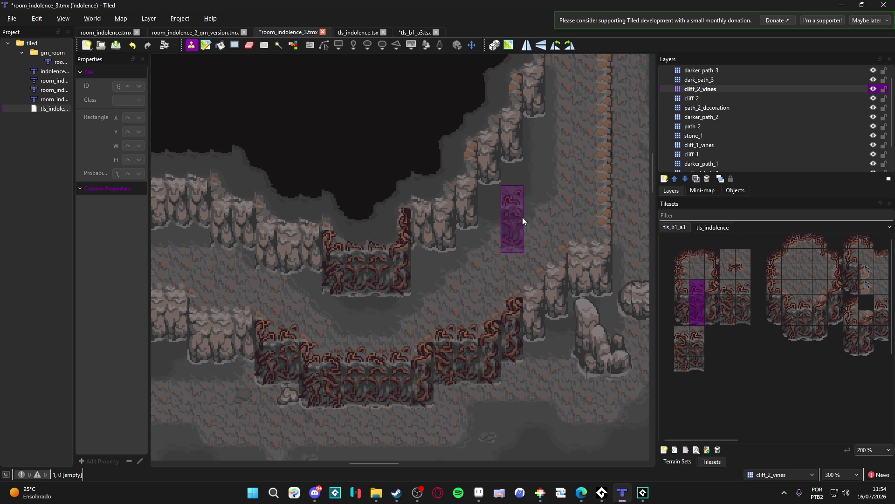
Step: Save the room map and pan around to review it
key(ctrl+s)
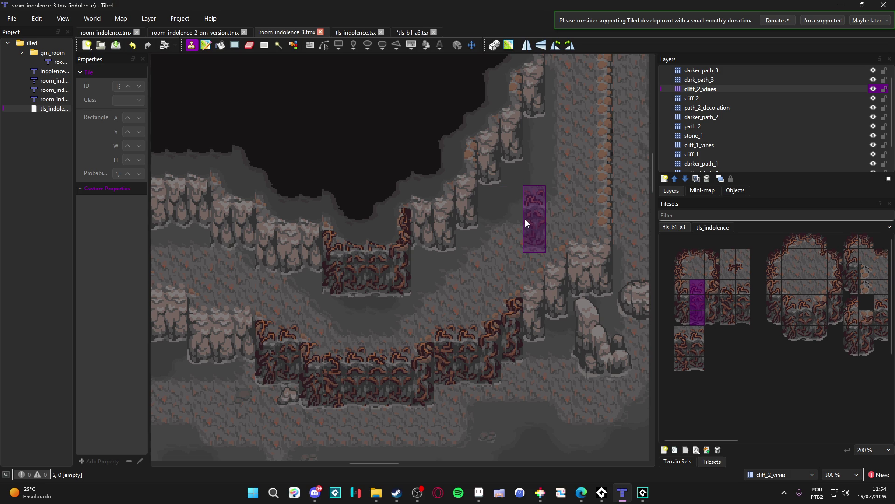
drag(549, 230, 522, 186)
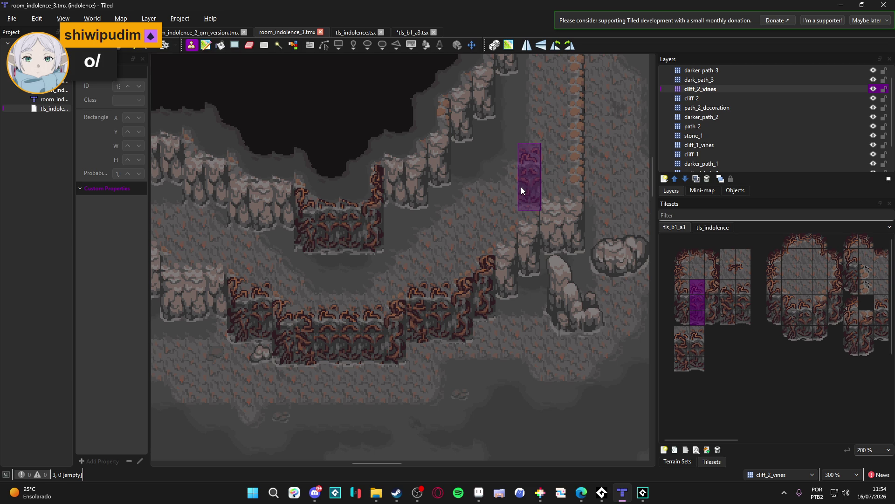
key(alt+Tab)
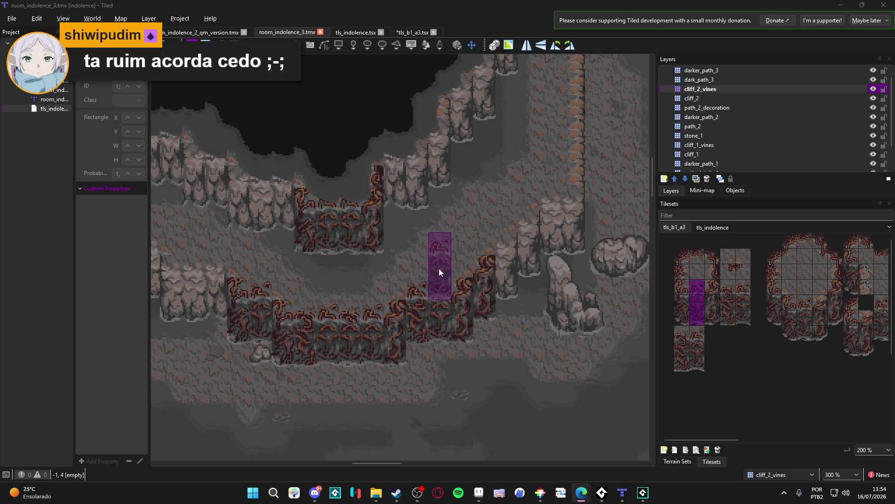
scroll(453, 264, left, 2)
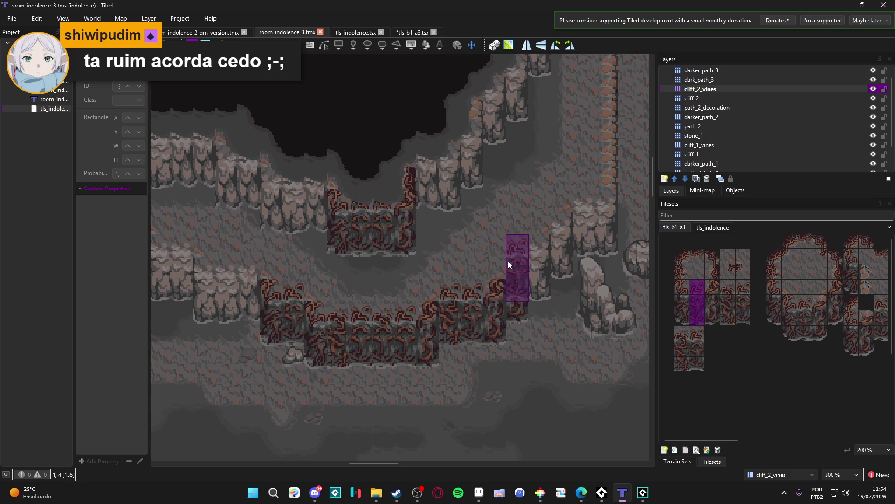
scroll(490, 272, down, 1)
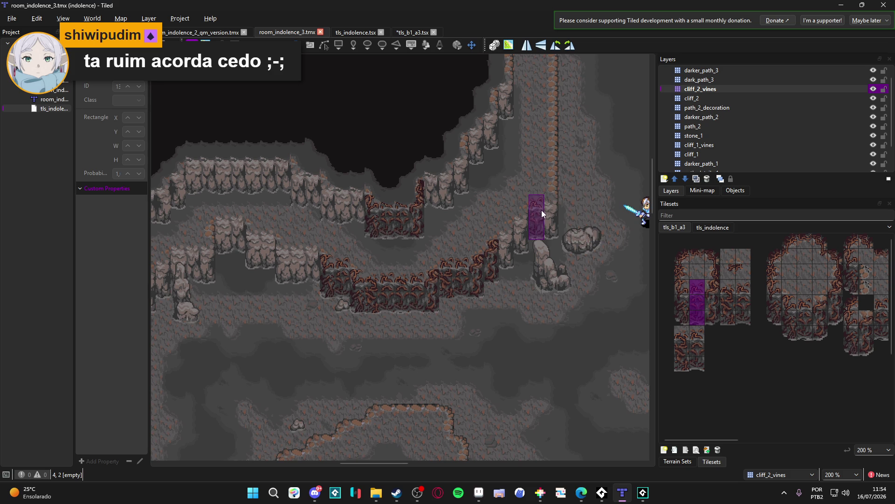
drag(544, 195, 507, 187)
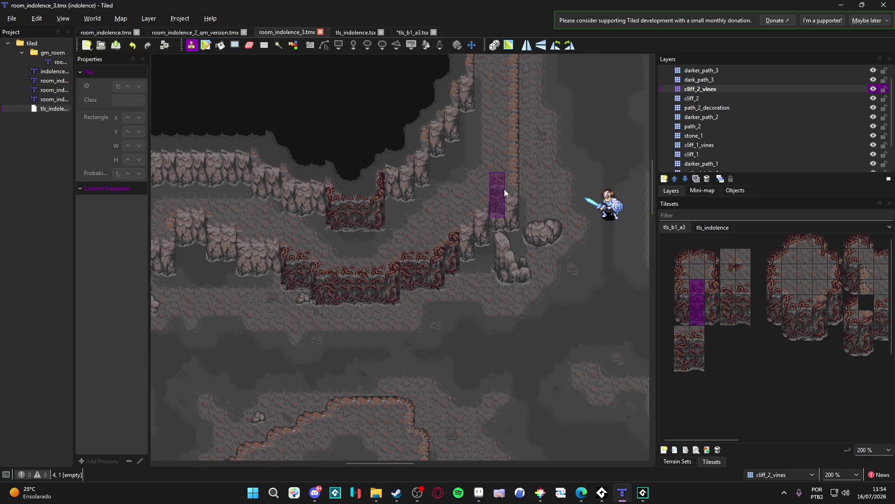
drag(718, 440, 868, 441)
scroll(836, 377, down, 5)
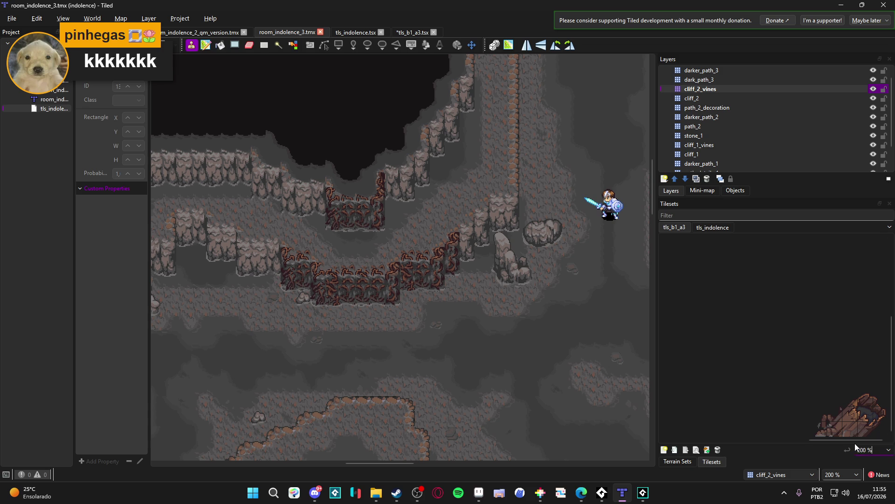
Step: Check the tileset sheet in Aseprite, then return to the Tiled room map
key(alt+Tab)
key(Escape)
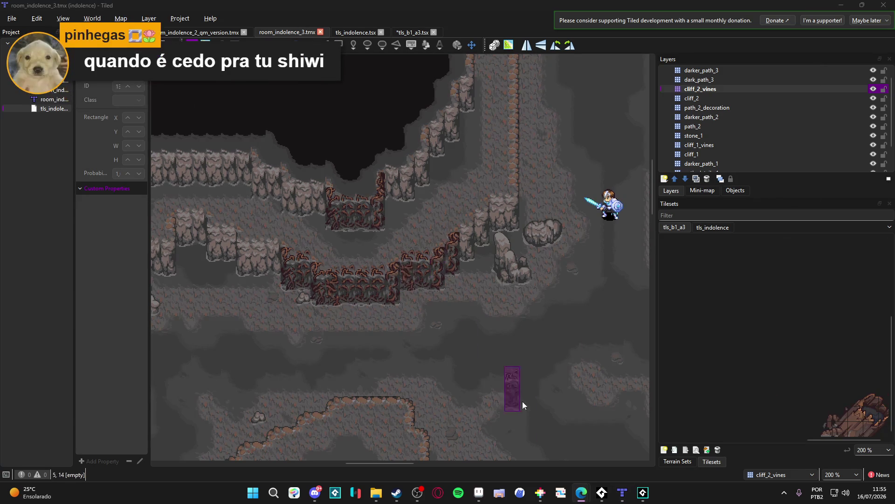
click(478, 492)
scroll(563, 309, down, 3)
scroll(563, 310, up, 5)
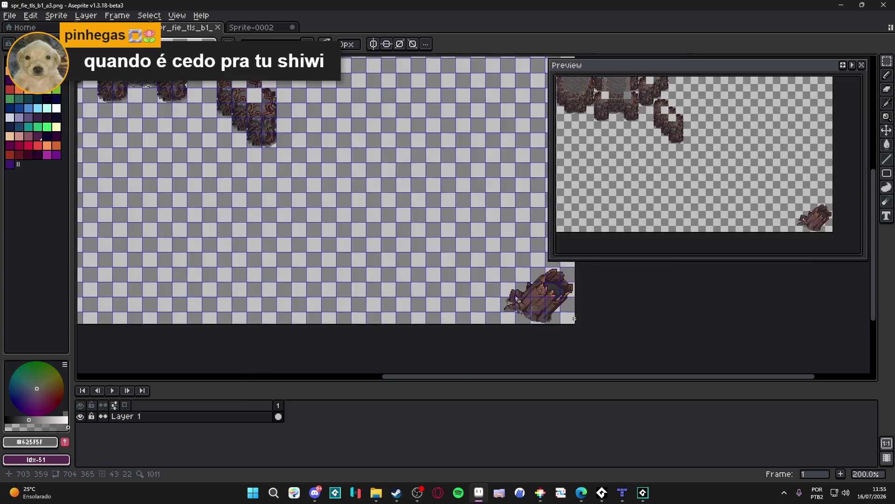
scroll(563, 310, down, 2)
click(623, 492)
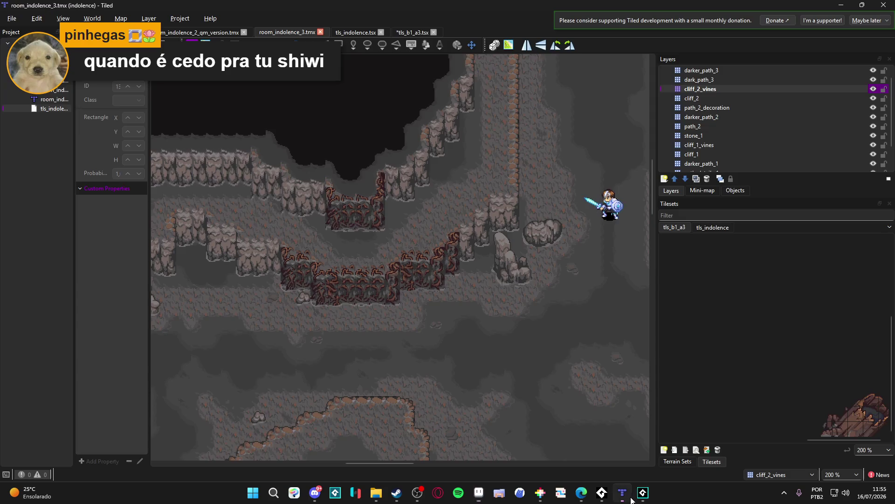
Step: Select the fallen-log piece in the tileset
scroll(805, 377, left, 1)
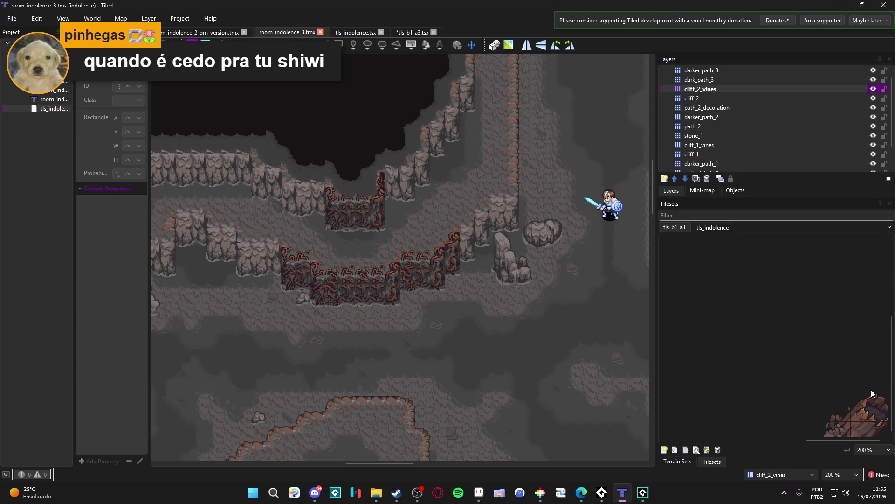
mouse_move(884, 399)
mouse_down()
mouse_move(852, 434)
mouse_move(824, 436)
mouse_up()
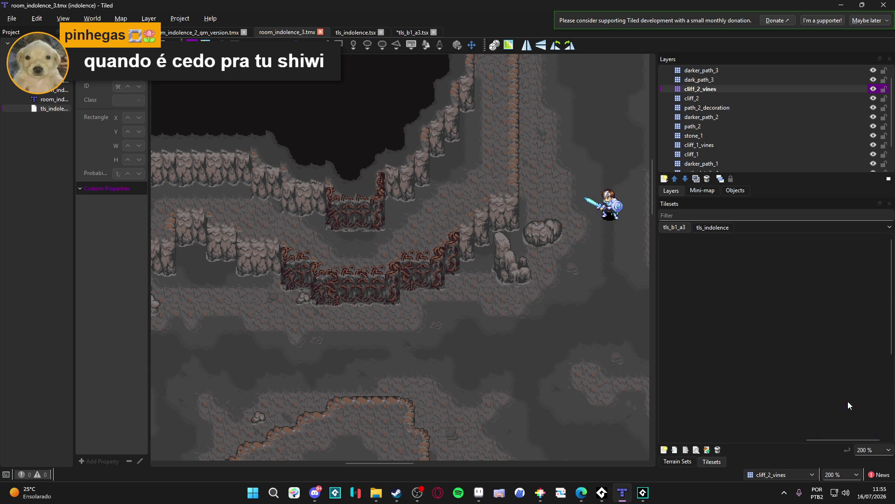
scroll(814, 443, right, 1)
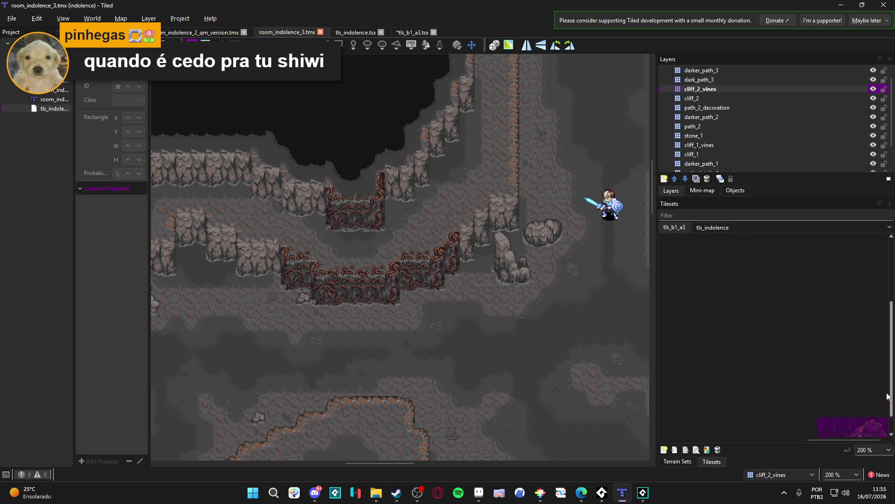
ctrl+scroll(802, 385, down, 3)
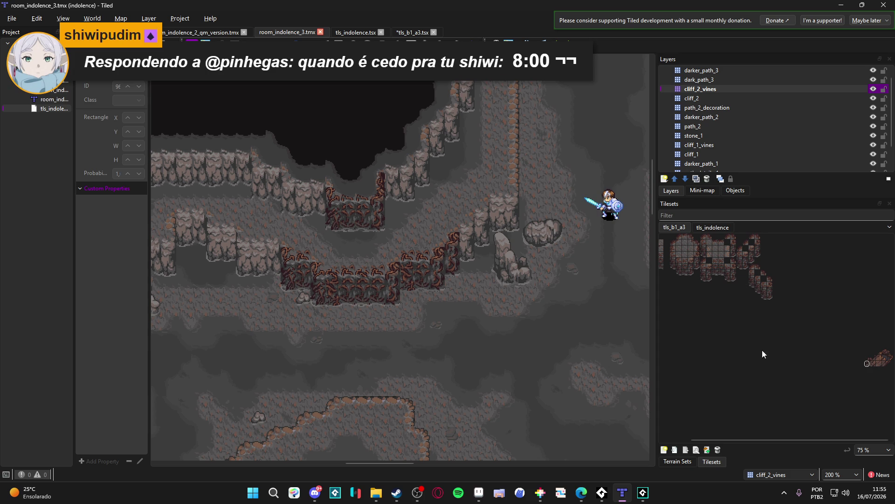
Step: Open the tls_b1_a3 tileset and inspect its source image setting
drag(815, 440, 789, 440)
click(696, 449)
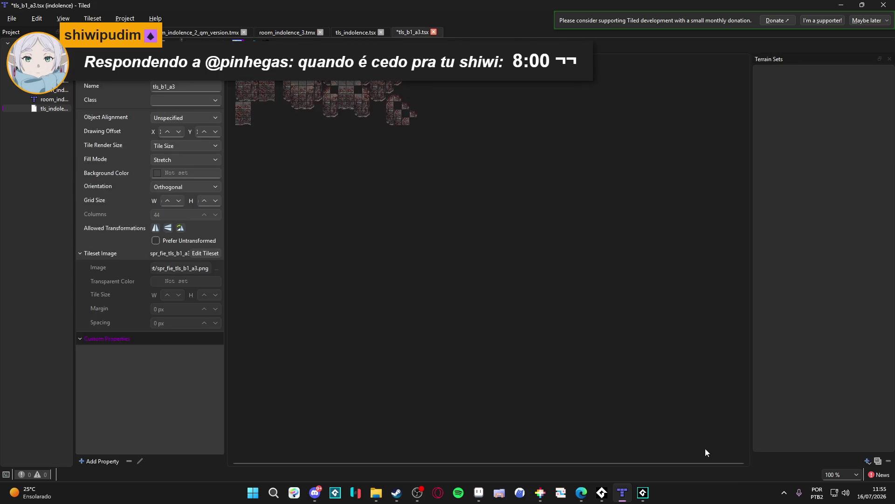
click(198, 267)
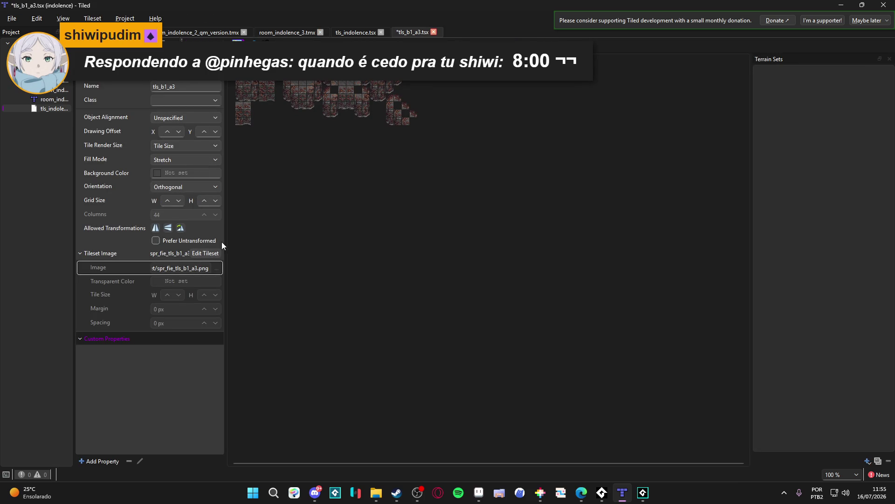
click(610, 316)
scroll(538, 229, up, 2)
scroll(461, 158, up, 3)
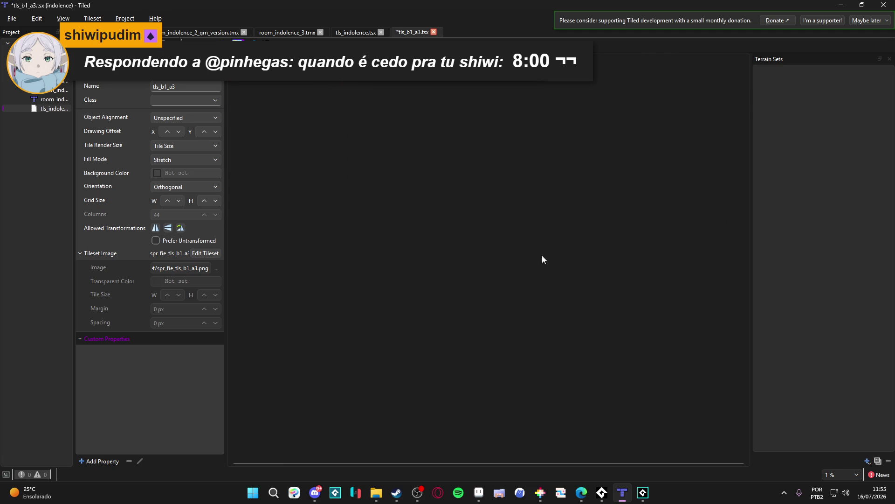
scroll(379, 105, down, 5)
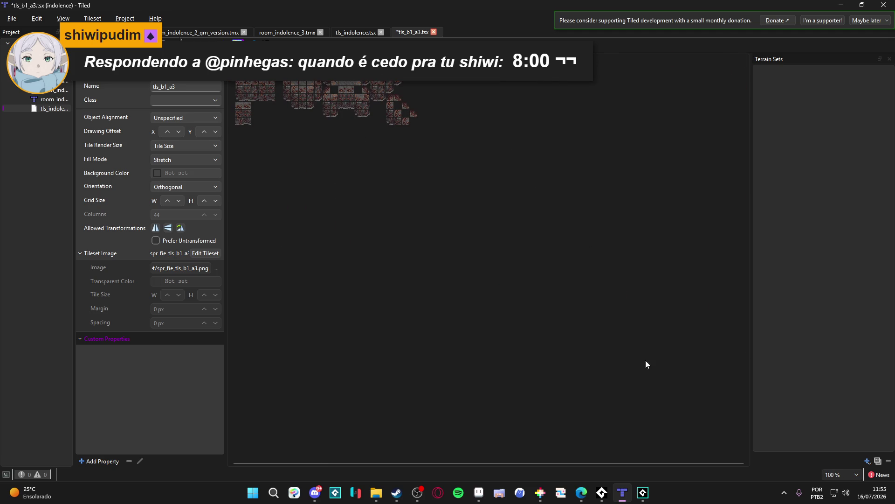
Step: Save the tls_b1_a3 tileset and close its tab
click(126, 32)
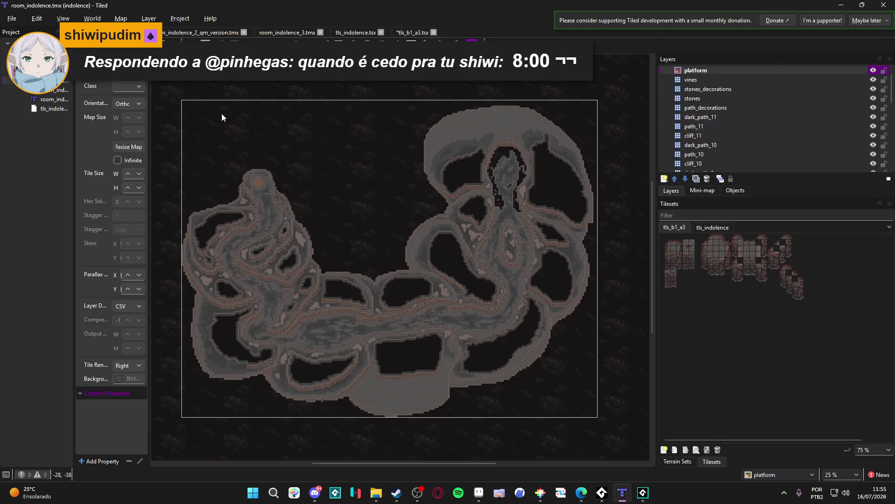
scroll(760, 371, right, 2)
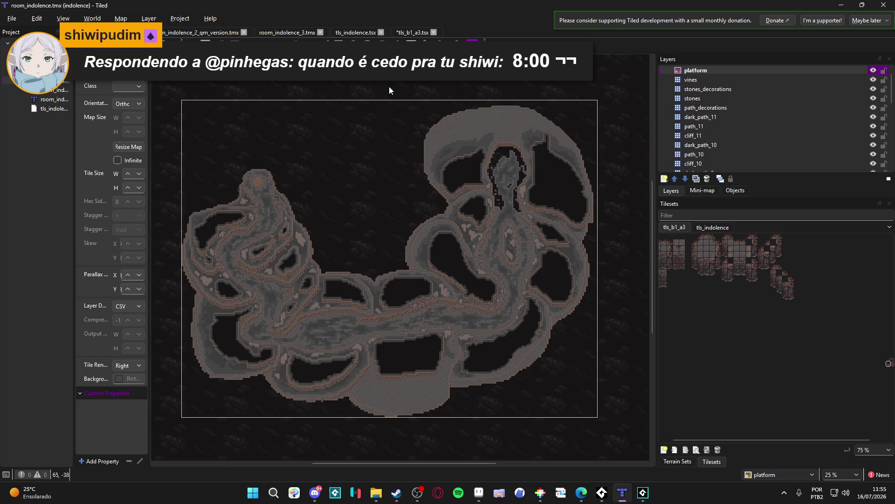
click(407, 34)
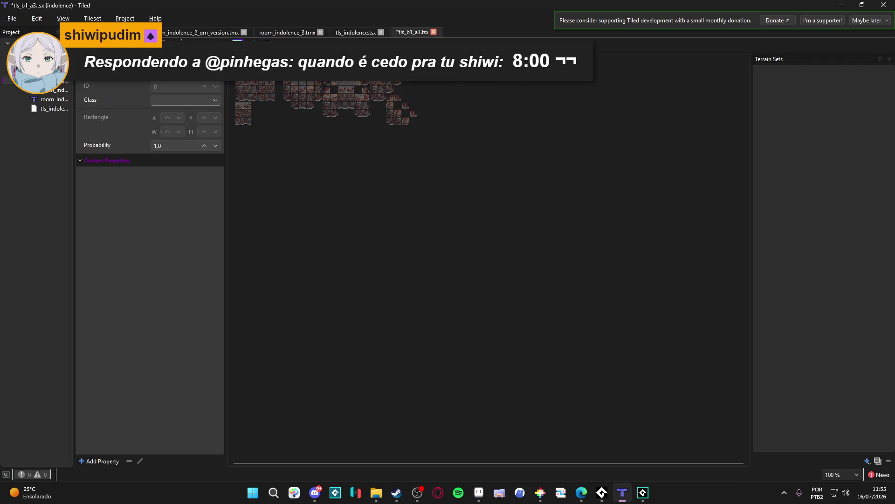
click(121, 33)
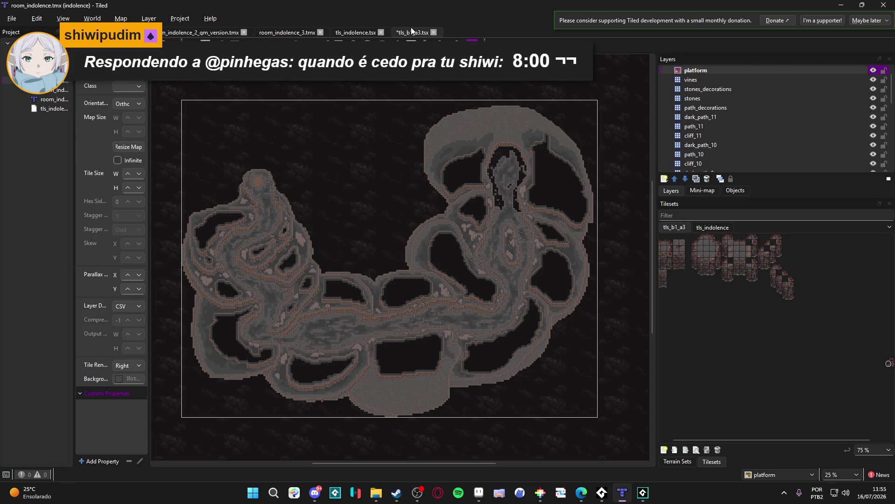
click(411, 32)
key(ctrl+s)
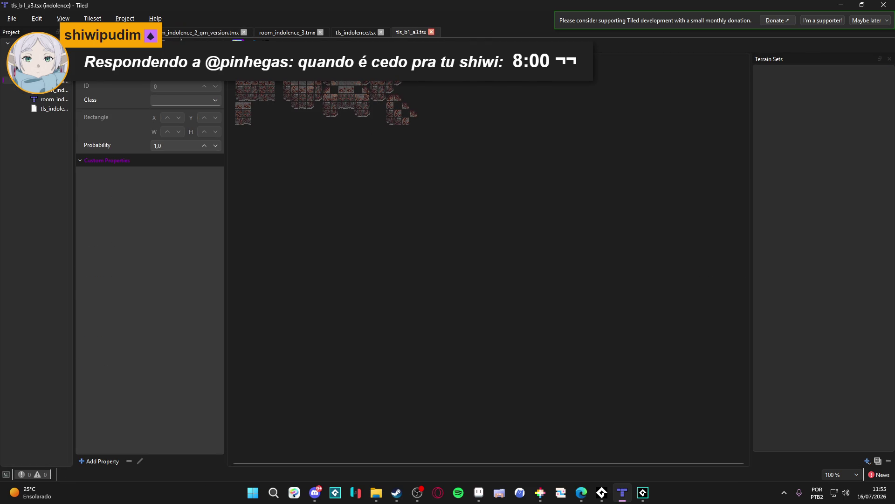
click(432, 33)
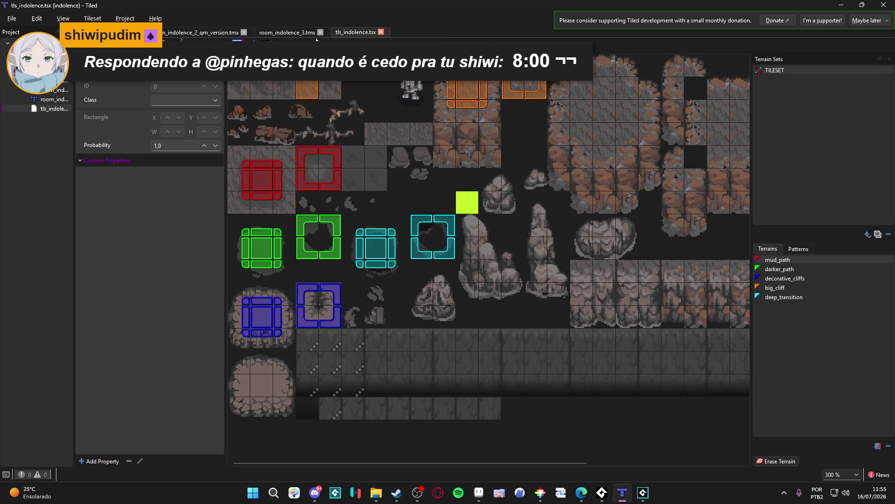
Step: Look through the open maps, ending on room_indolence_3
click(301, 34)
click(205, 32)
click(121, 33)
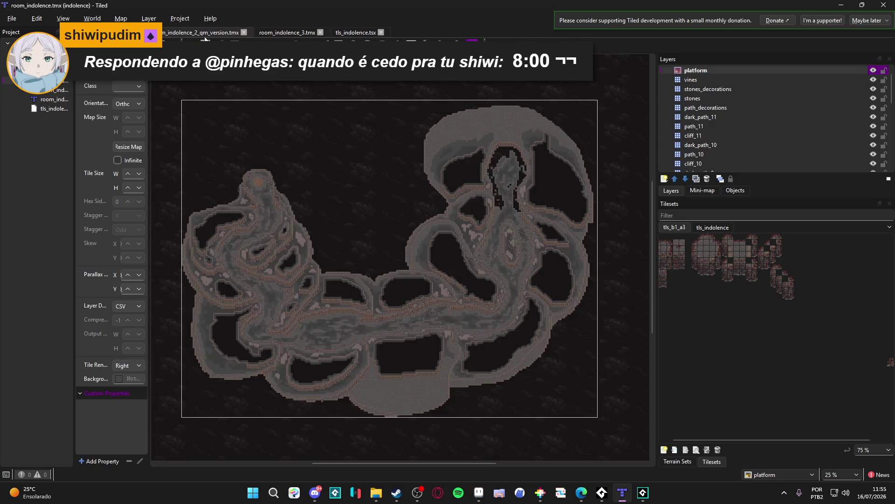
click(212, 33)
click(283, 34)
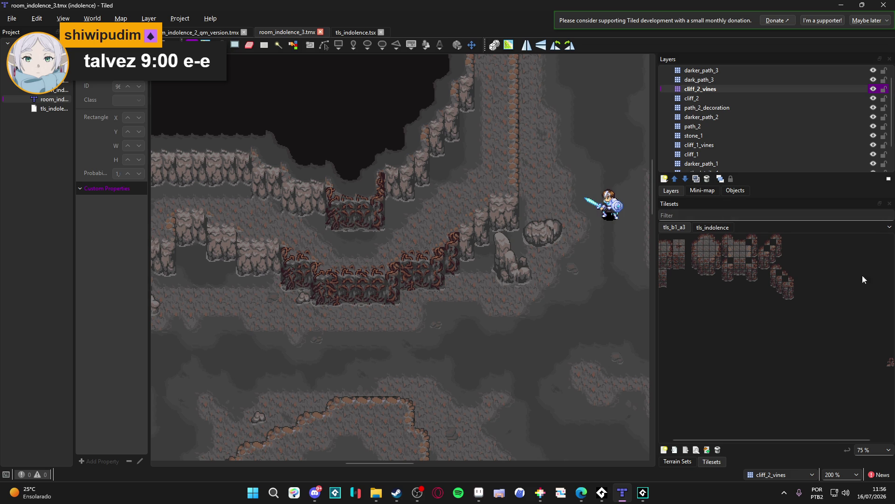
Step: Nudge the rotated fallen log slightly left and down on the sheet, briefly showing GameMaker
click(479, 492)
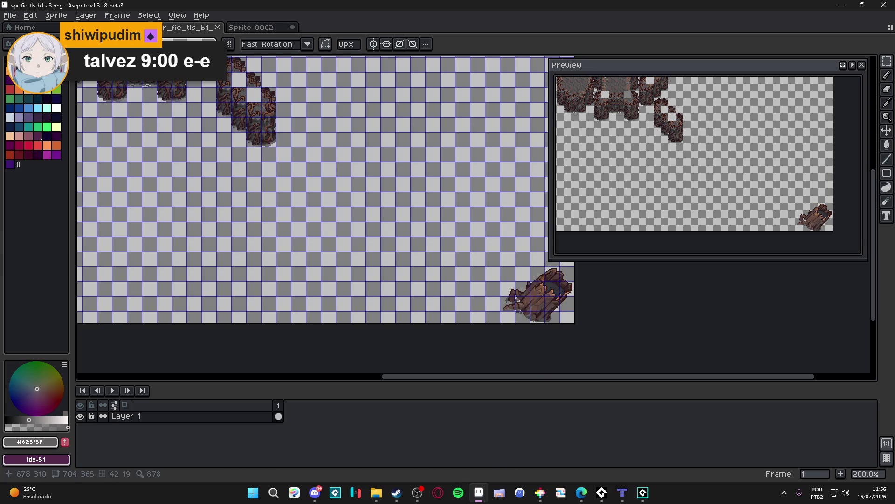
click(570, 276)
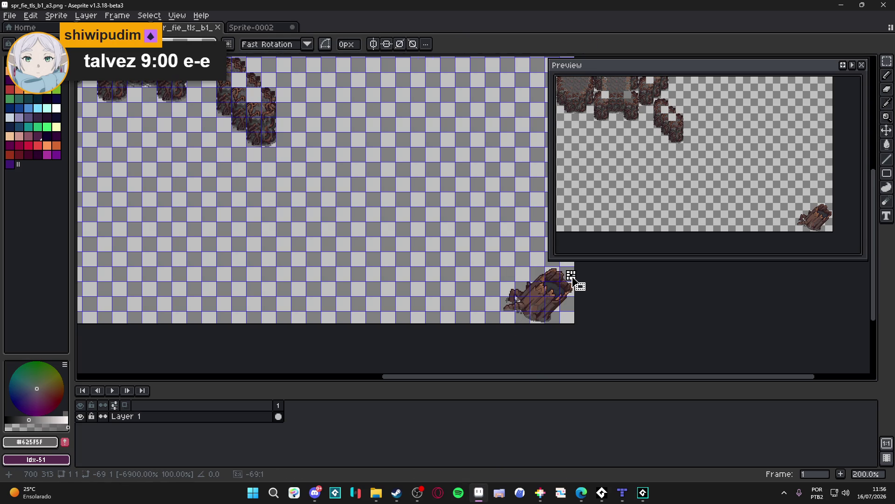
mouse_move(577, 265)
mouse_down()
mouse_move(498, 324)
mouse_move(497, 283)
mouse_move(475, 249)
mouse_move(430, 228)
mouse_move(415, 201)
mouse_up()
key(shift+Left)
key(shift+Down)
scroll(494, 316, up, 1)
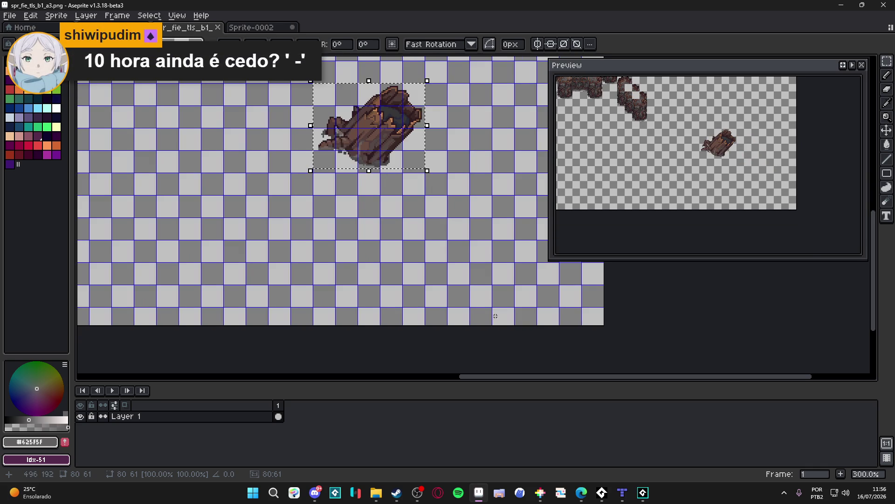
click(494, 316)
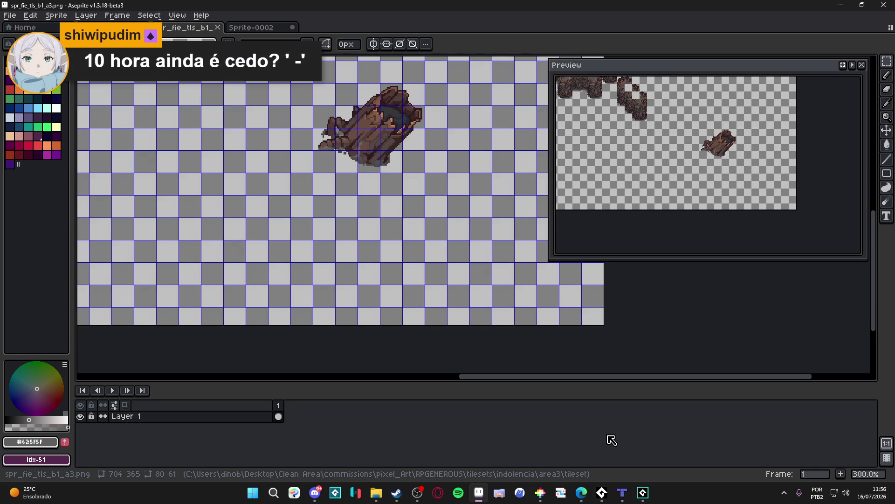
click(644, 493)
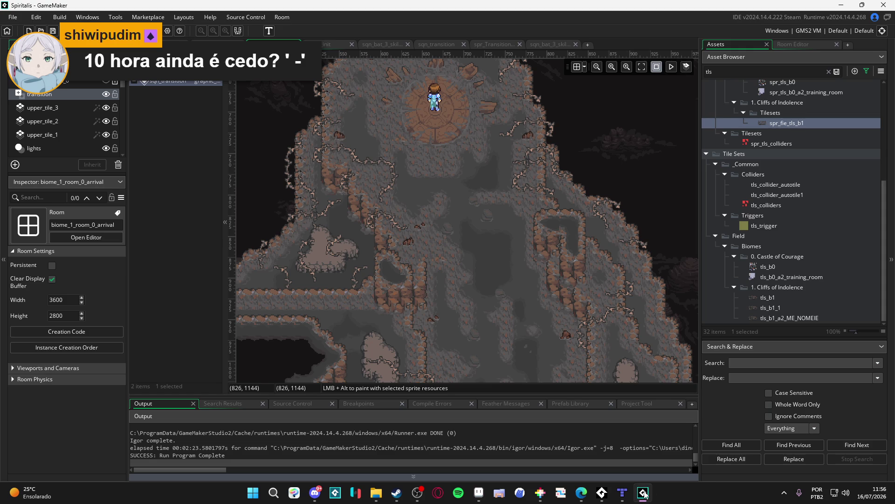
click(644, 492)
Step: Try the fallen log at two spots, settling it above the root-covered cliff
click(622, 496)
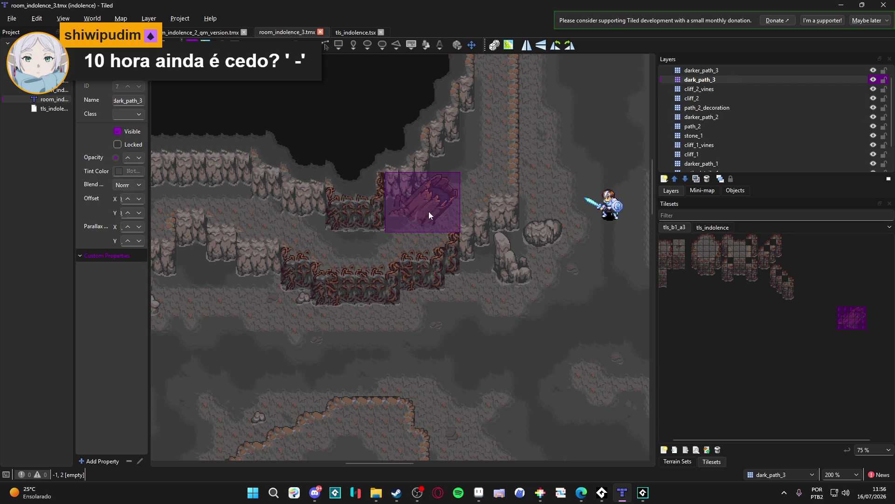
click(420, 221)
key(ctrl+z)
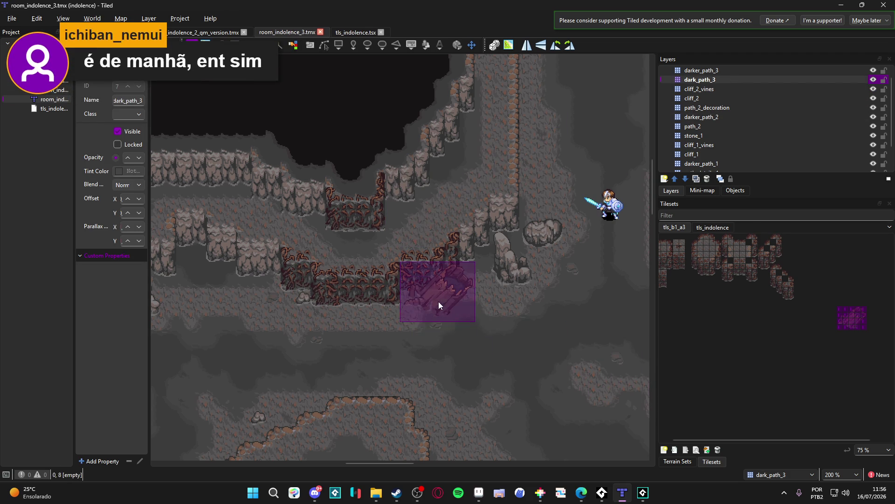
click(439, 301)
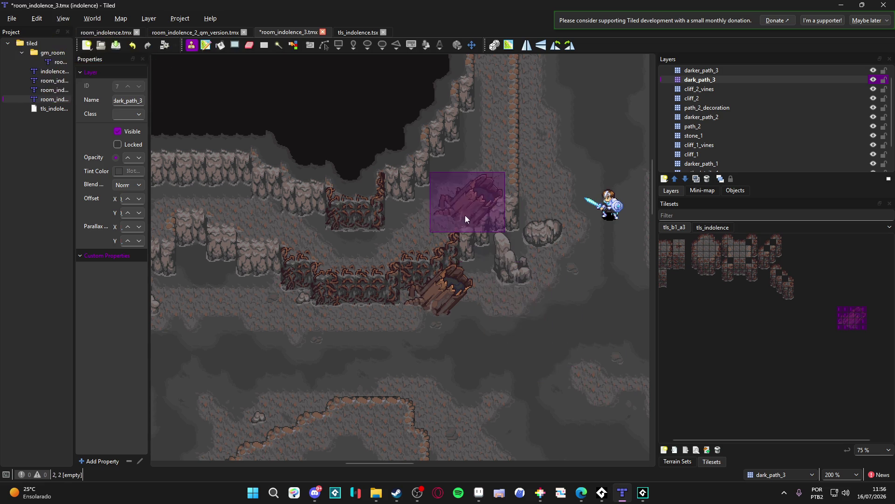
key(ctrl+z)
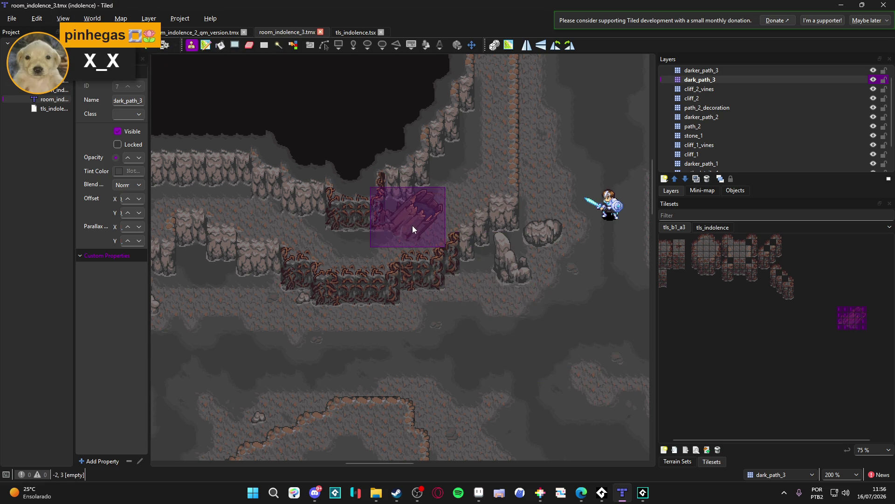
click(419, 226)
scroll(557, 334, down, 3)
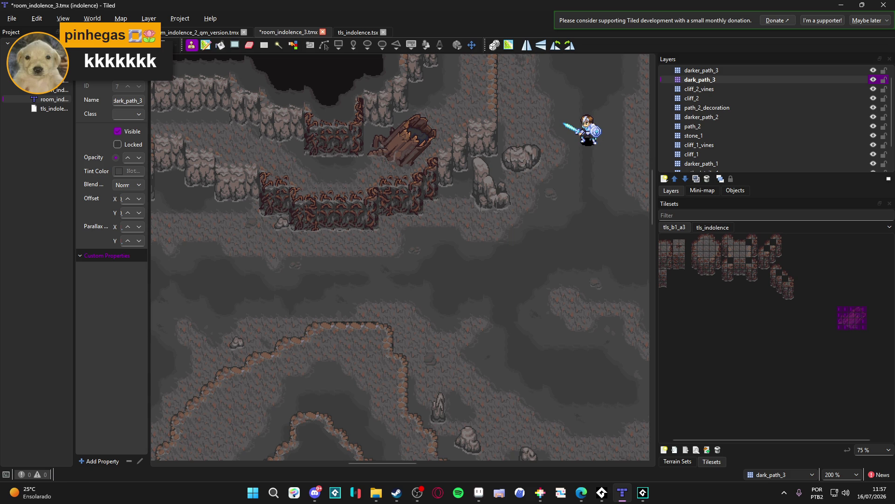
Step: Undo the log and several root tiles, then redo a few of the root tiles
key(alt+Tab)
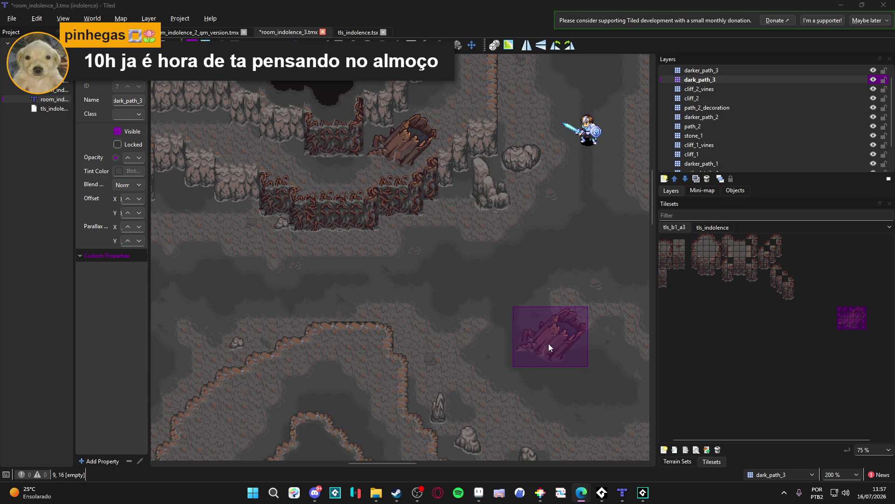
scroll(538, 276, up, 1)
key(ctrl+z)
key(ctrl+z)
key(ctrl+z)
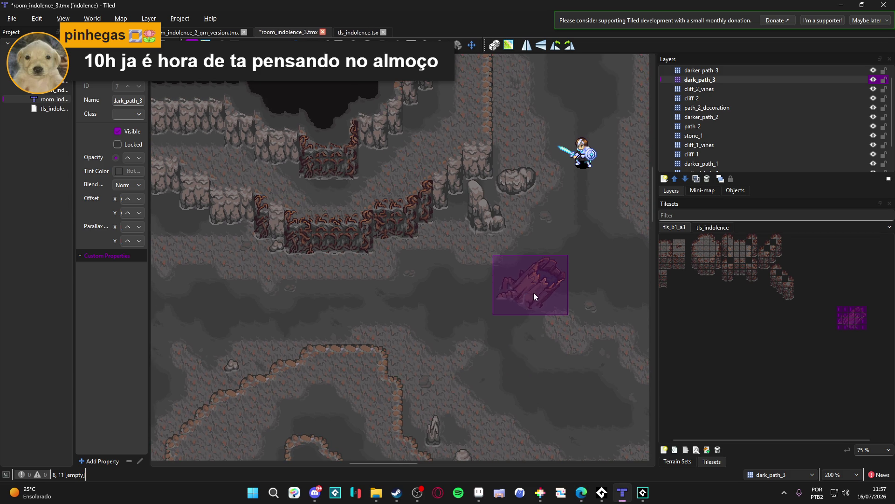
key(ctrl+z)
key(ctrl+z)
key(ctrl+z)
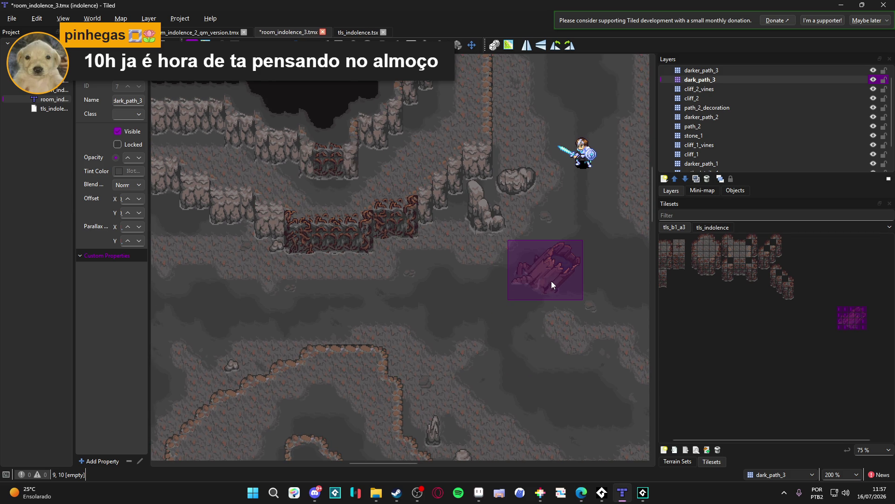
key(ctrl+z)
key(ctrl+z)
key(ctrl+z)
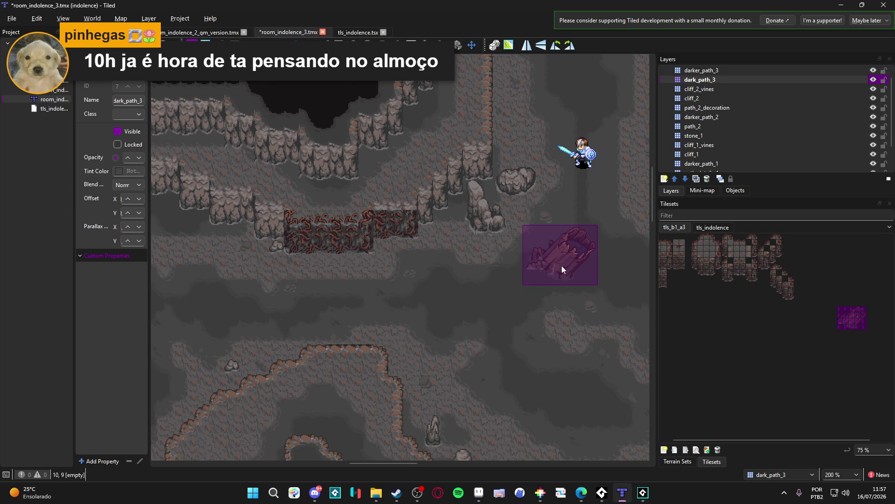
key(ctrl+z)
key(ctrl+z)
key(ctrl+y)
key(ctrl+y)
key(ctrl+y)
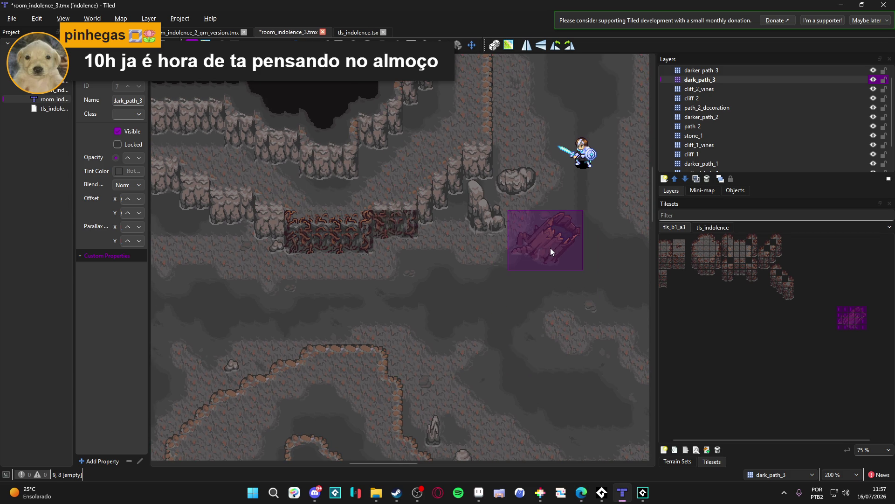
key(ctrl+y)
key(ctrl+y)
key(ctrl+y)
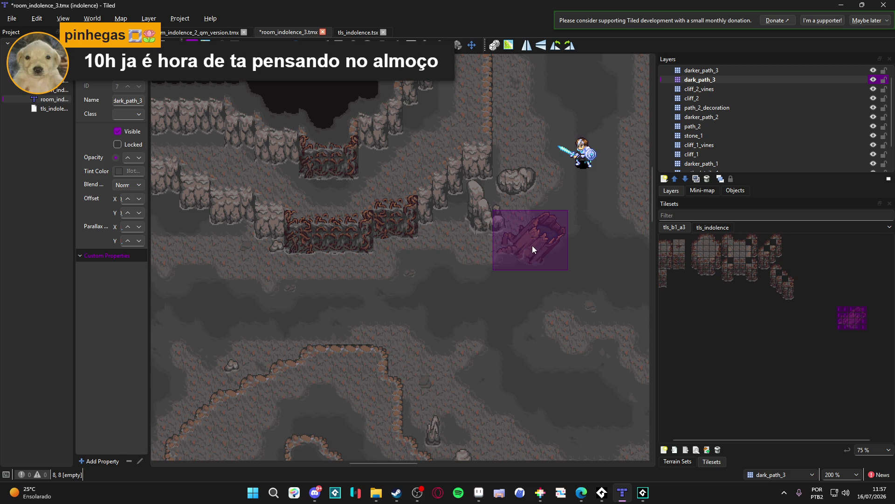